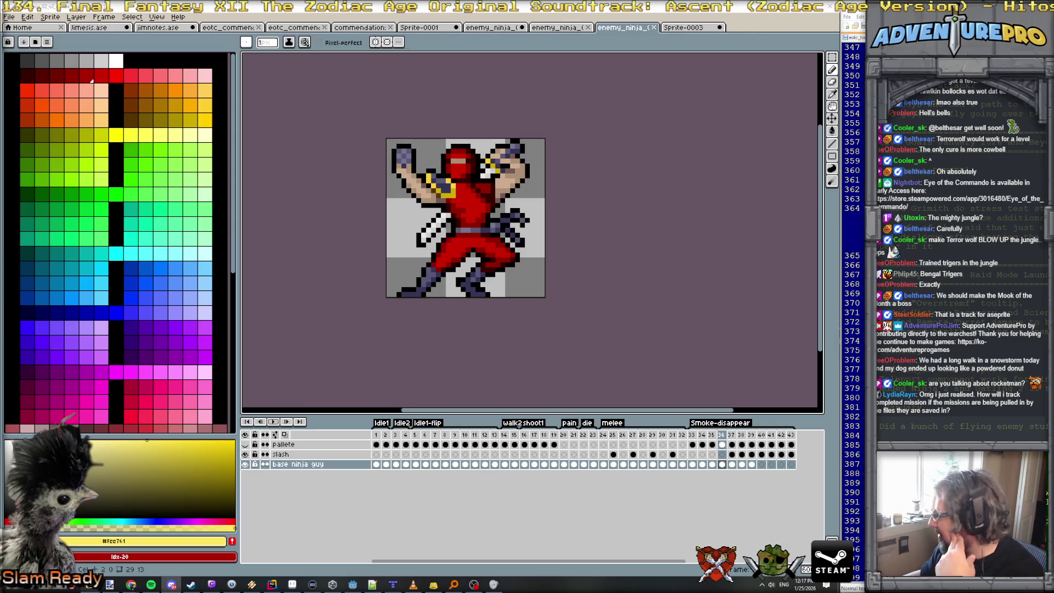
Switch from Aseprite to the Paint.NET window showing the goggled soldier portrait.
mouse_move(126, 586)
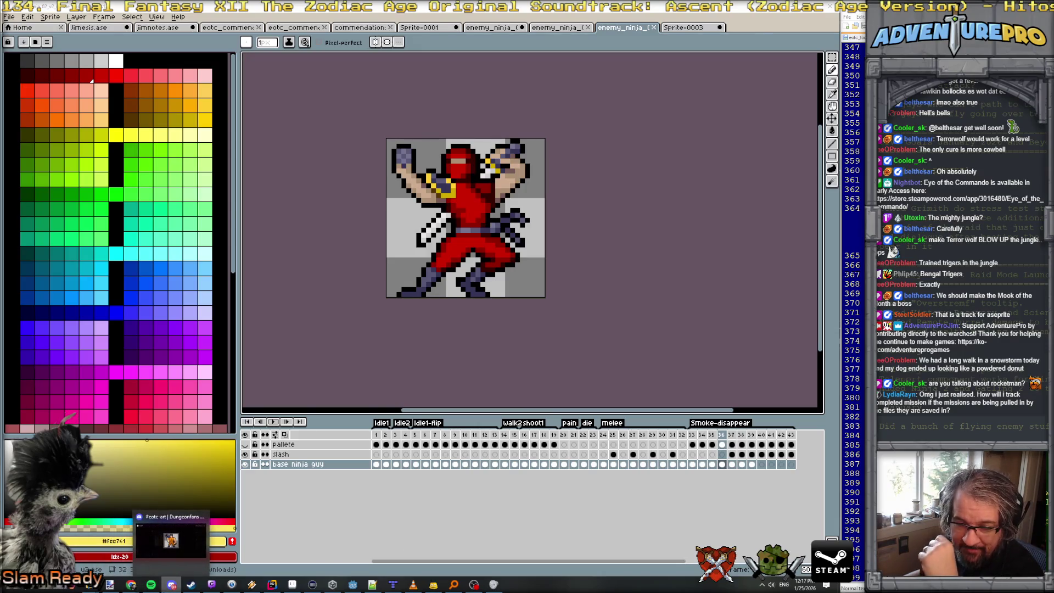
left_click(112, 546)
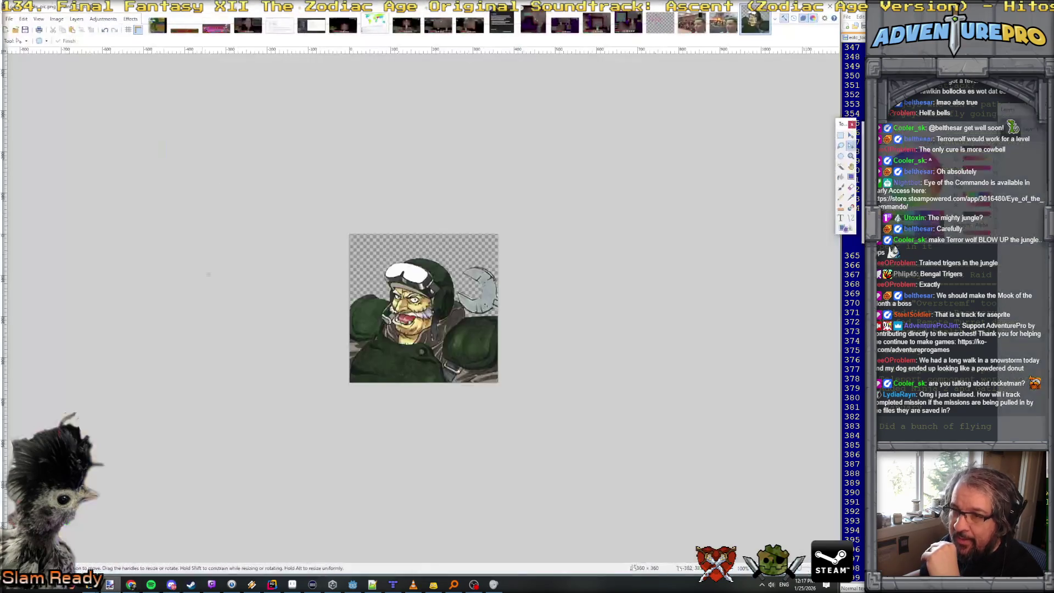
Paste the muscleman sprite as a new image and select a 320×320 square inside its border.
left_click(23, 19)
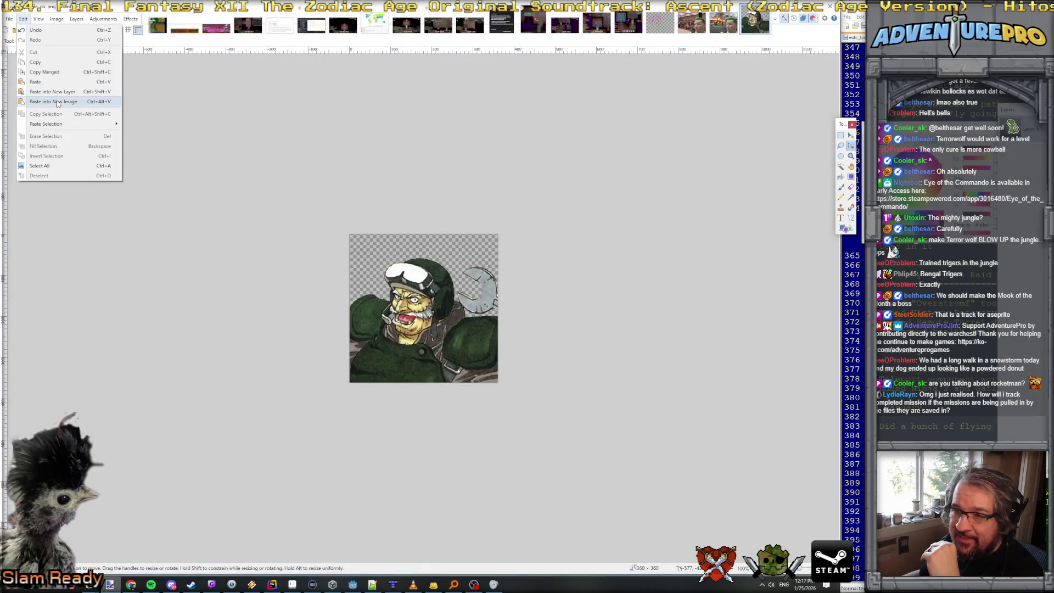
left_click(57, 103)
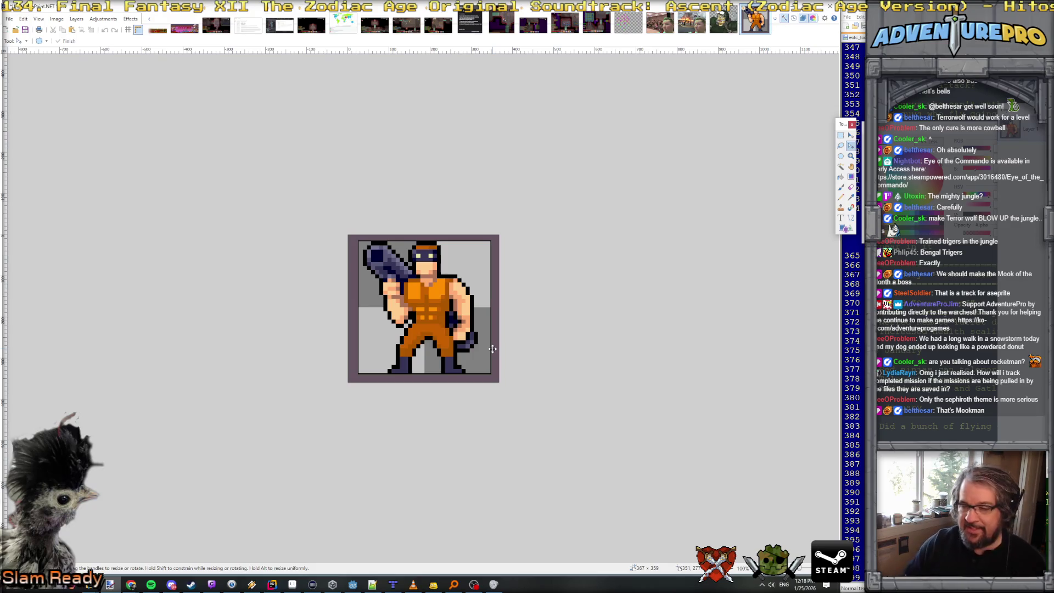
left_click(841, 135)
scroll(361, 273, "up", 5, "ctrl")
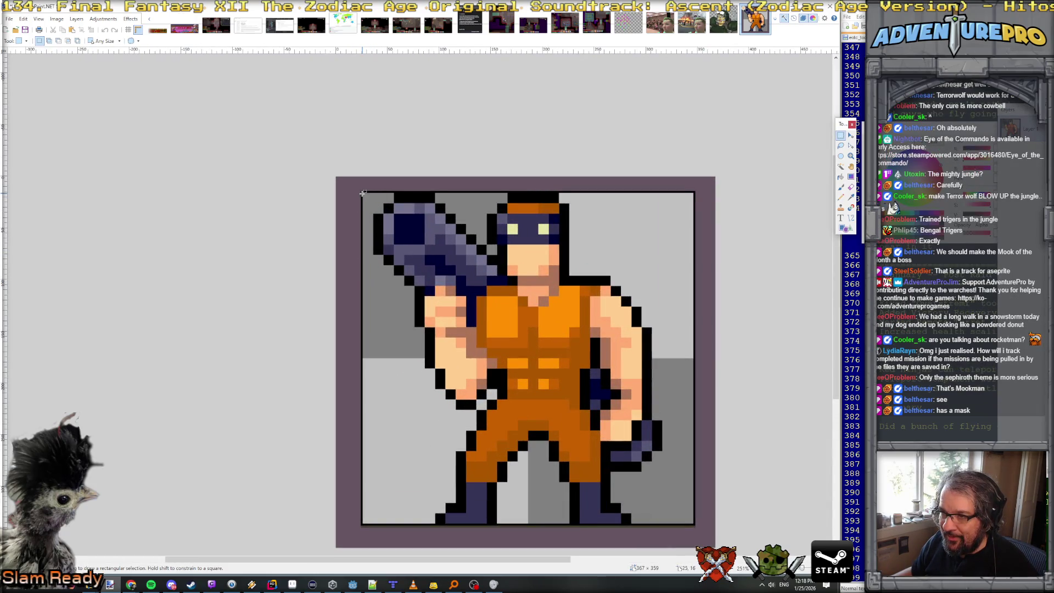
mouse_move(363, 194)
left_mouse_down()
mouse_move(491, 304)
mouse_move(367, 195)
mouse_move(488, 330)
mouse_move(695, 525)
mouse_move(627, 492)
mouse_move(694, 530)
left_mouse_up()
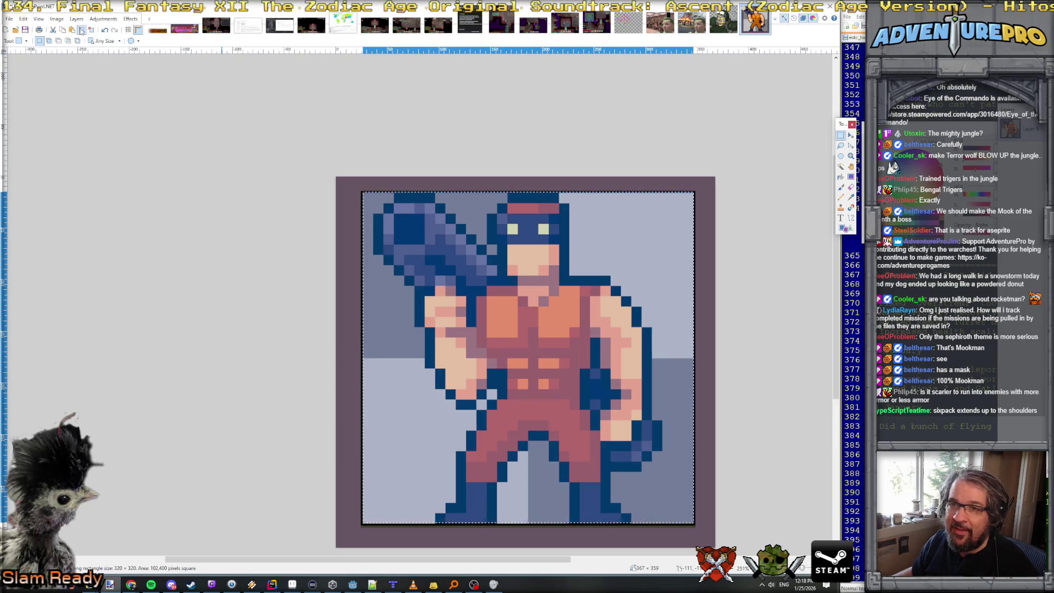
Crop the image to the square selection and resize it to 32×32 pixels.
left_click(82, 30)
left_click(55, 20)
key("Escape")
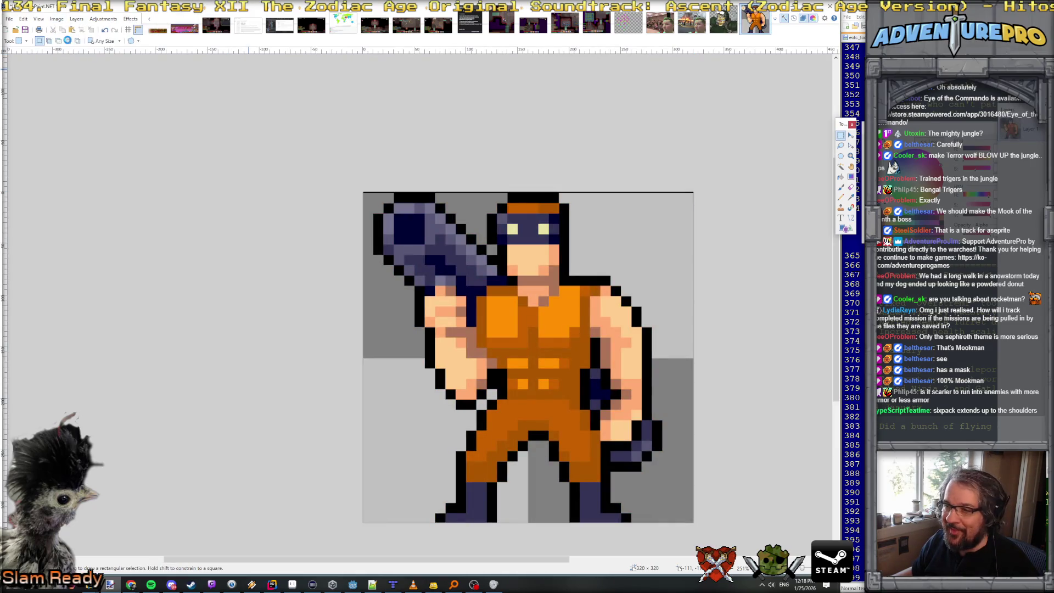
key("ctrl+r")
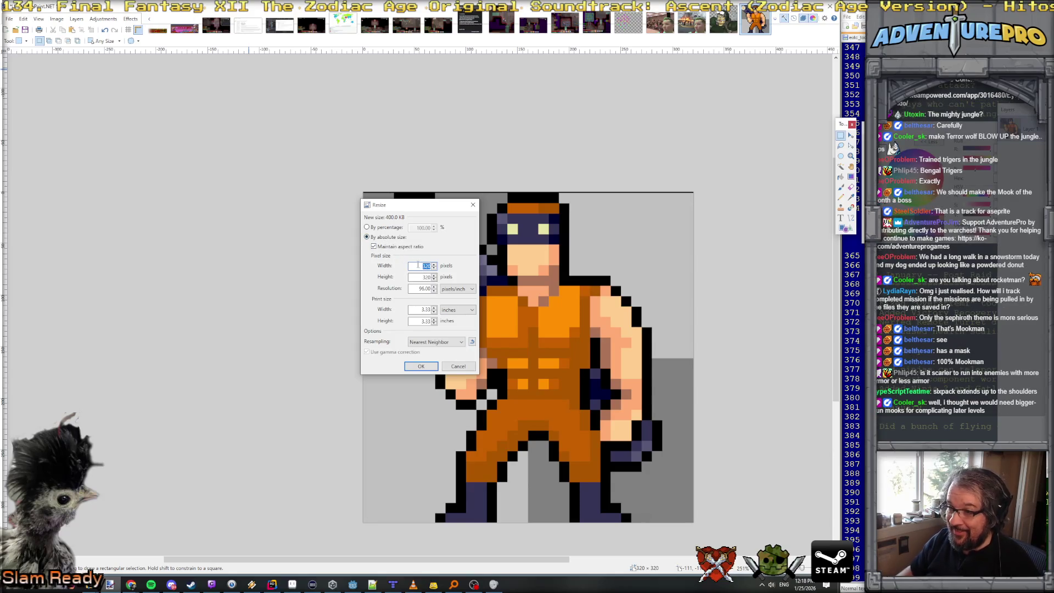
type("32")
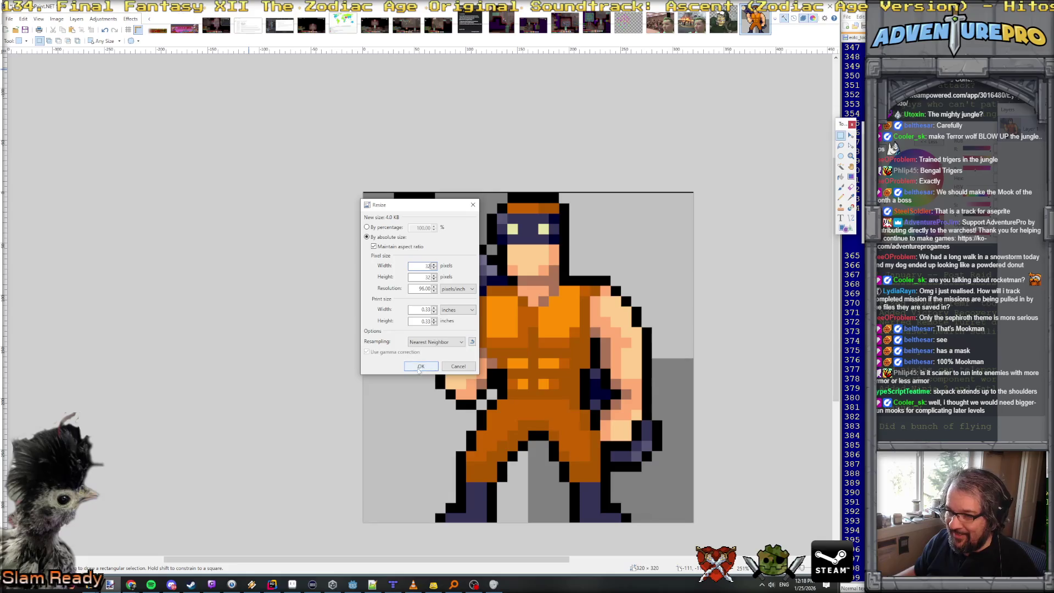
left_click(422, 366)
Select and copy the whole 32×32 image, then switch over to Aseprite.
scroll(347, 223, "up", 3, "ctrl")
scroll(347, 223, "up", 2, "ctrl")
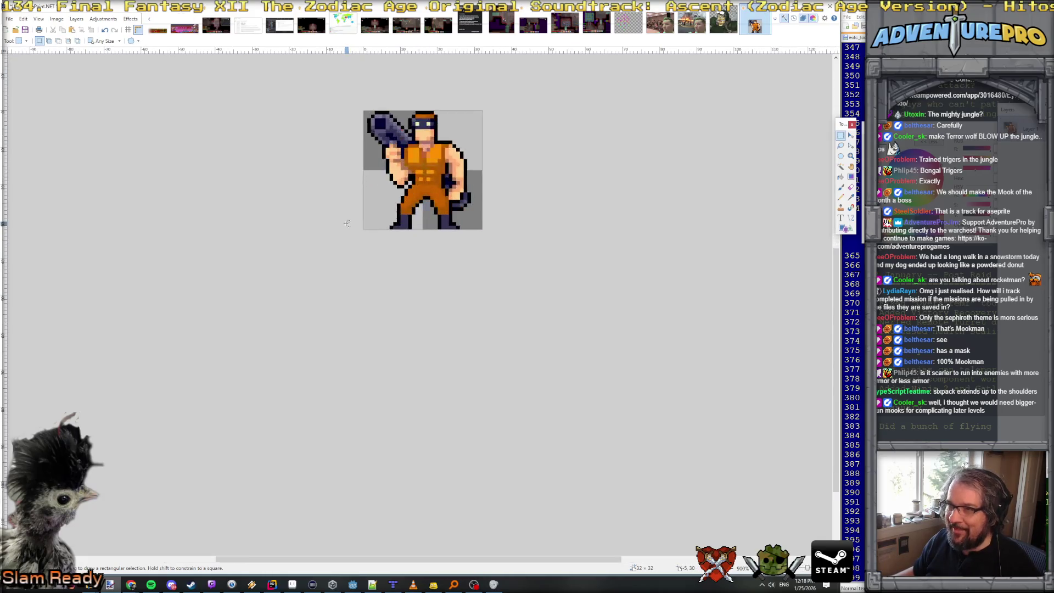
key("ctrl+v")
key("ctrl+z")
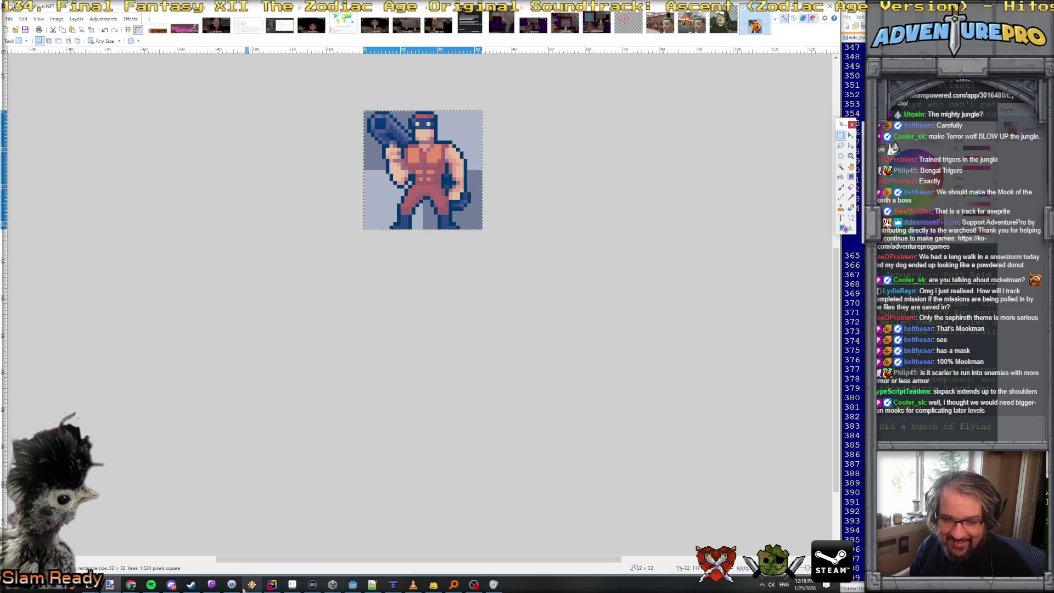
key("ctrl+y")
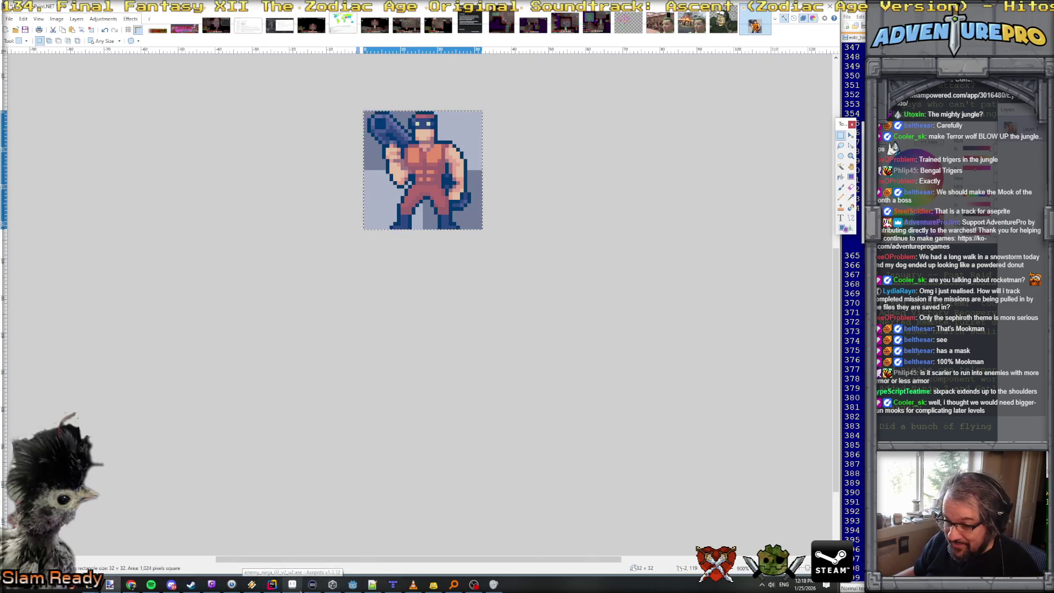
key("alt+Tab")
left_click(9, 17)
Create the new Sprite-0004 and paste the 32×32 muscleman into it.
left_click(22, 29)
left_click(395, 369)
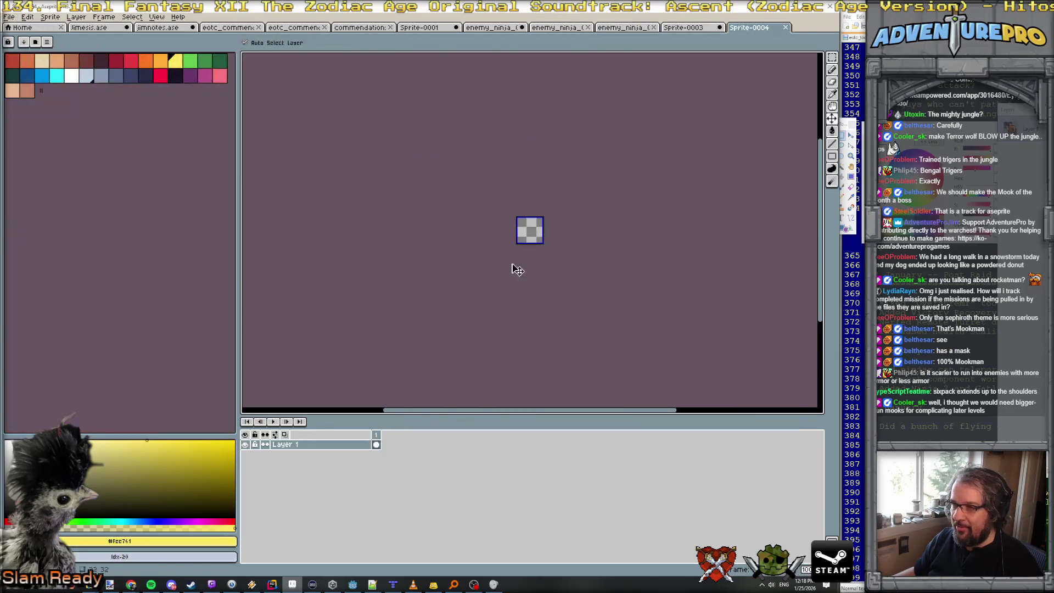
key("ctrl+v")
scroll(558, 268, "up", 3)
scroll(575, 192, "down", 3)
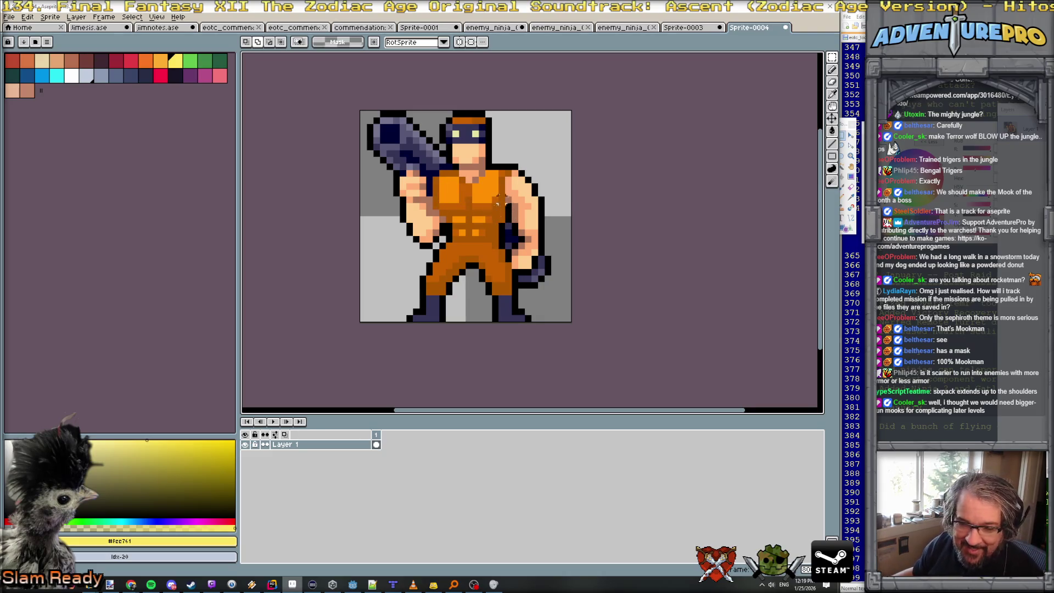
left_click(78, 18)
Add a second layer and rename the layers 'cooler goodness' and 'jim badness'.
mouse_move(87, 68)
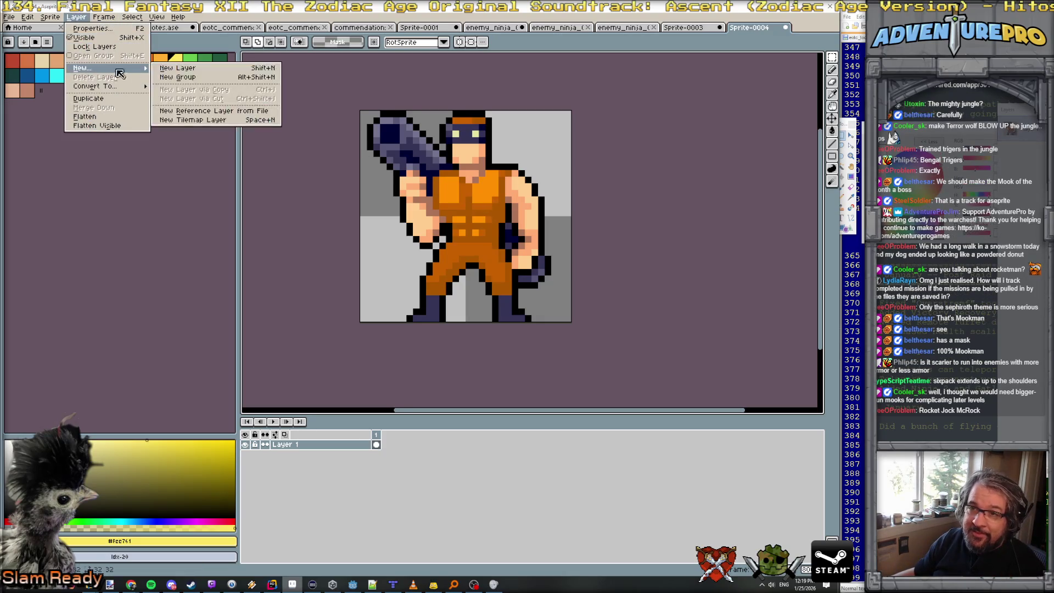
left_click(176, 67)
double_click(309, 457)
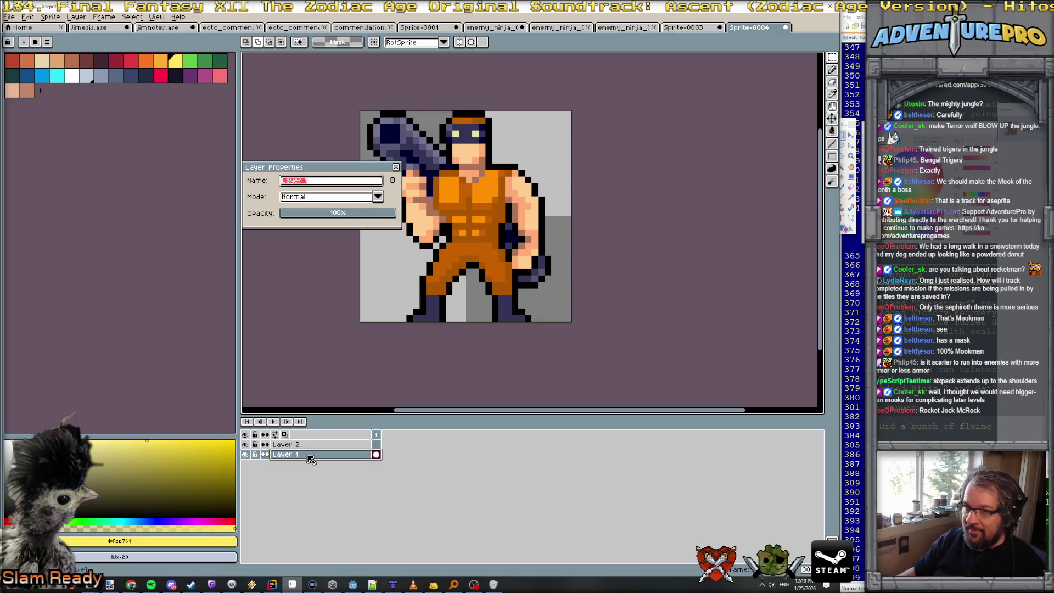
type("cooler go")
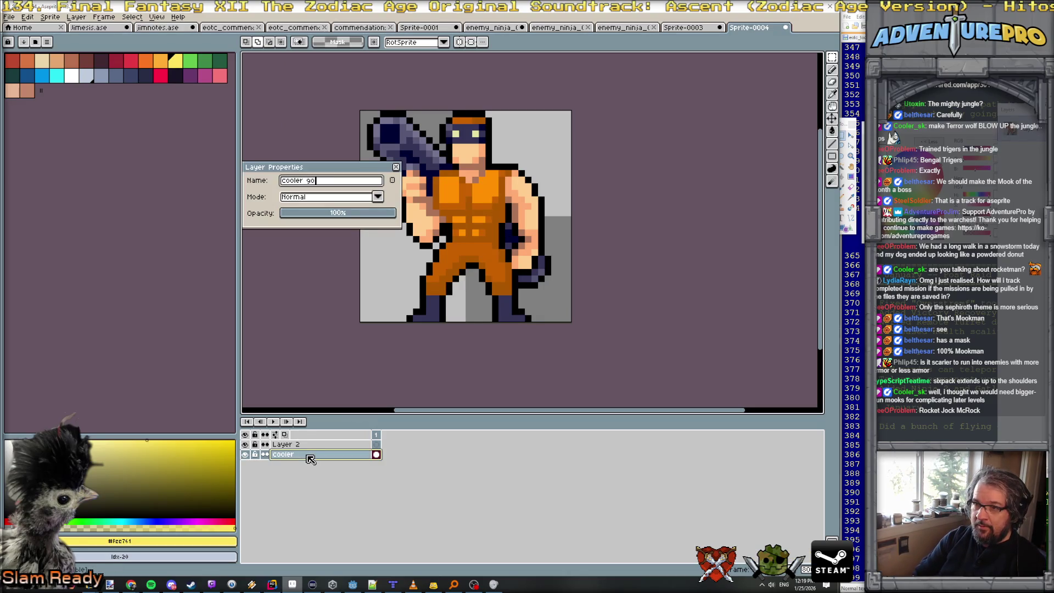
type("odness")
key("Return")
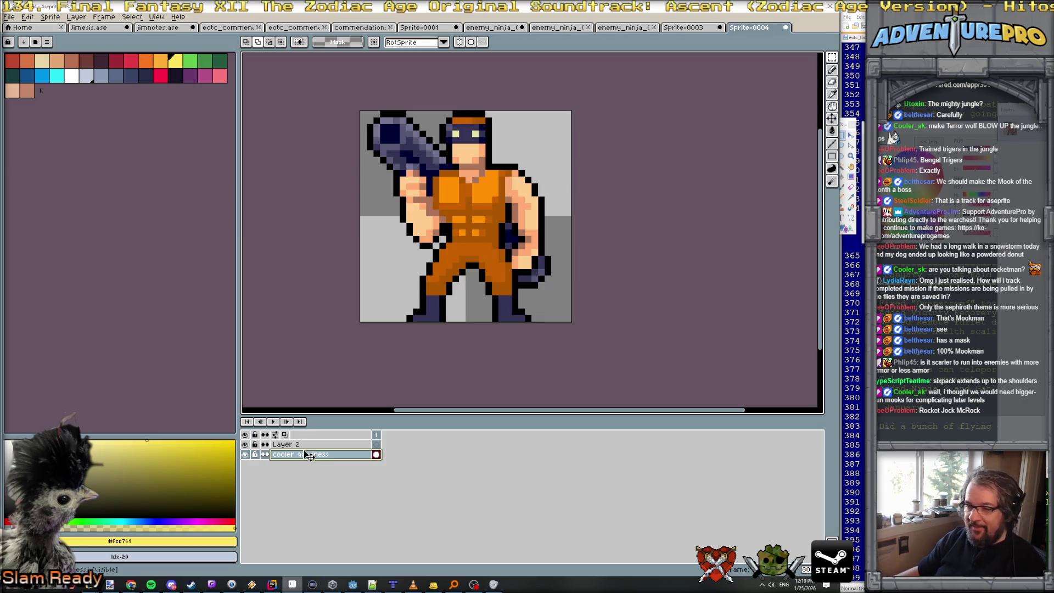
double_click(308, 448)
type("jim badness")
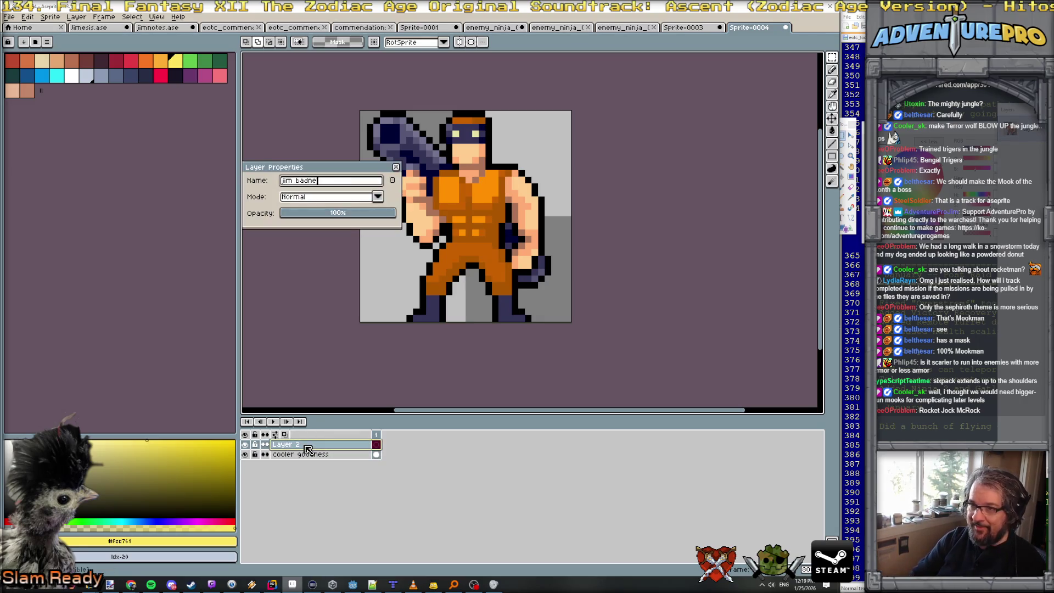
key("Return")
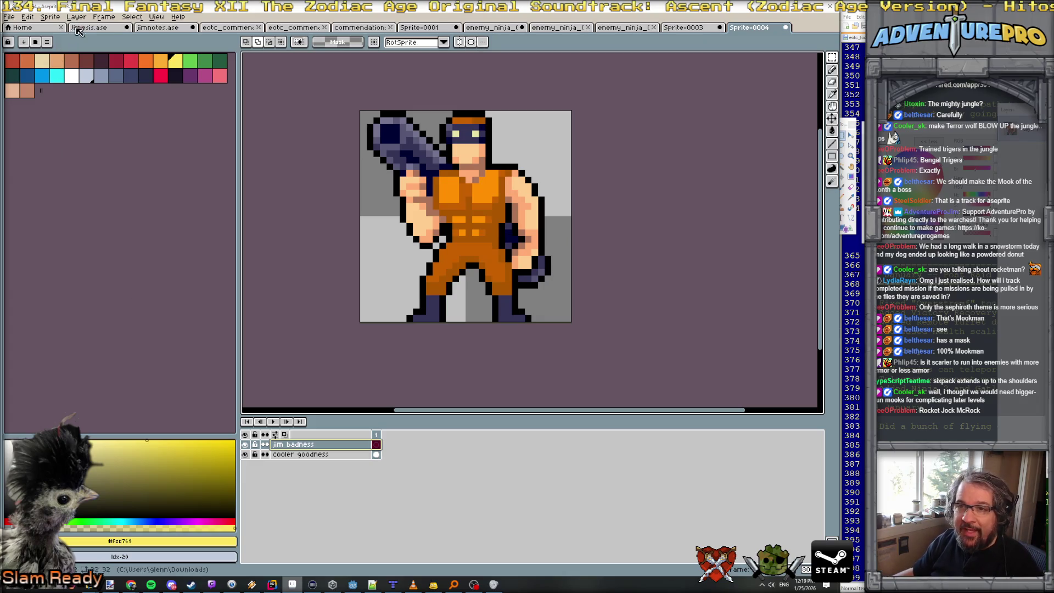
Load the gen512_eotc palette and pick the gun's dark navy with the pencil.
left_click(35, 42)
scroll(139, 247, "down", 10)
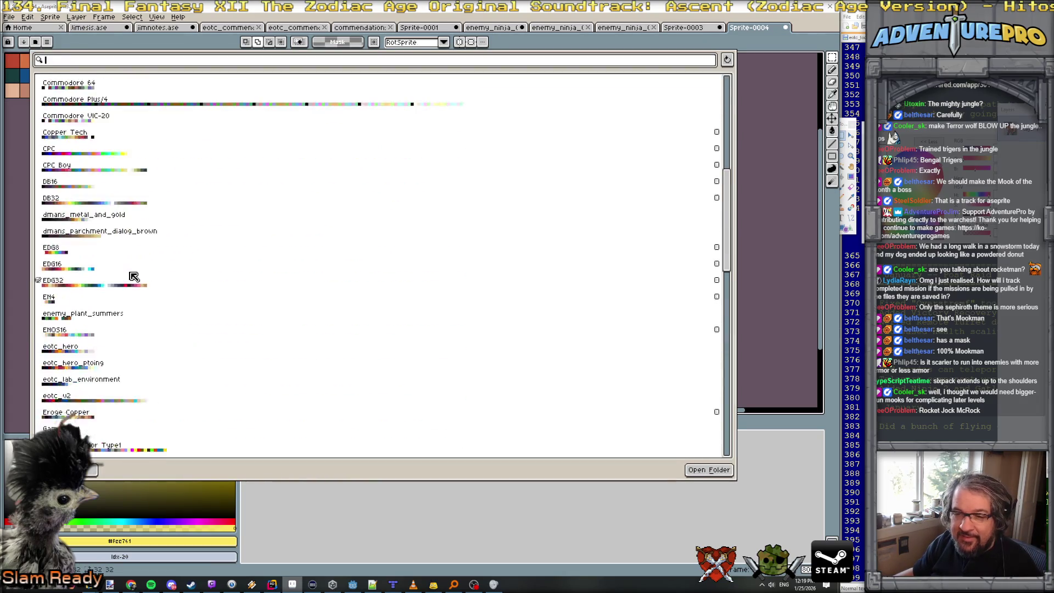
left_click(92, 343)
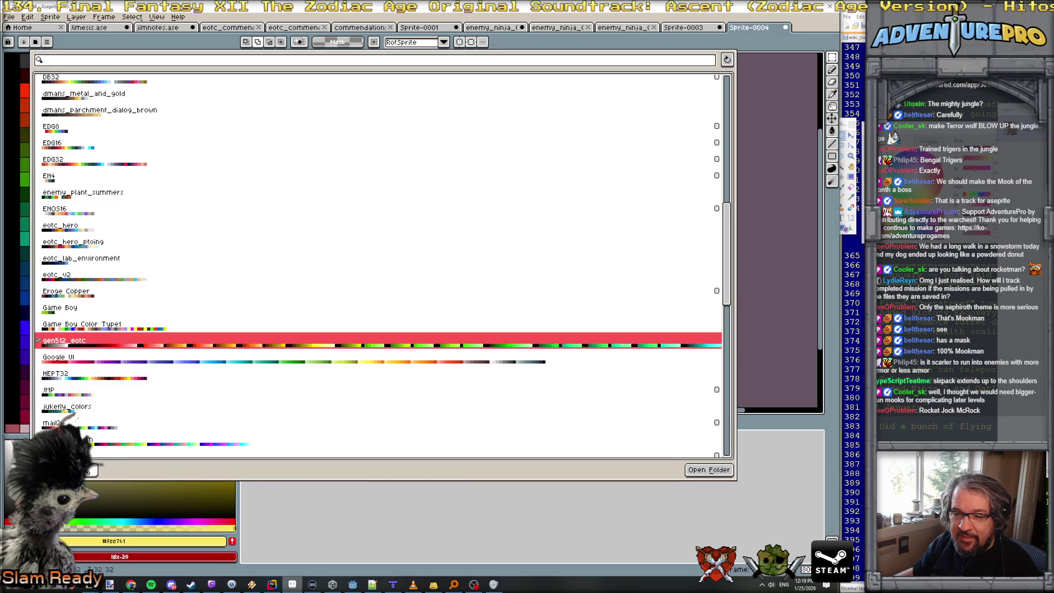
left_click(89, 471)
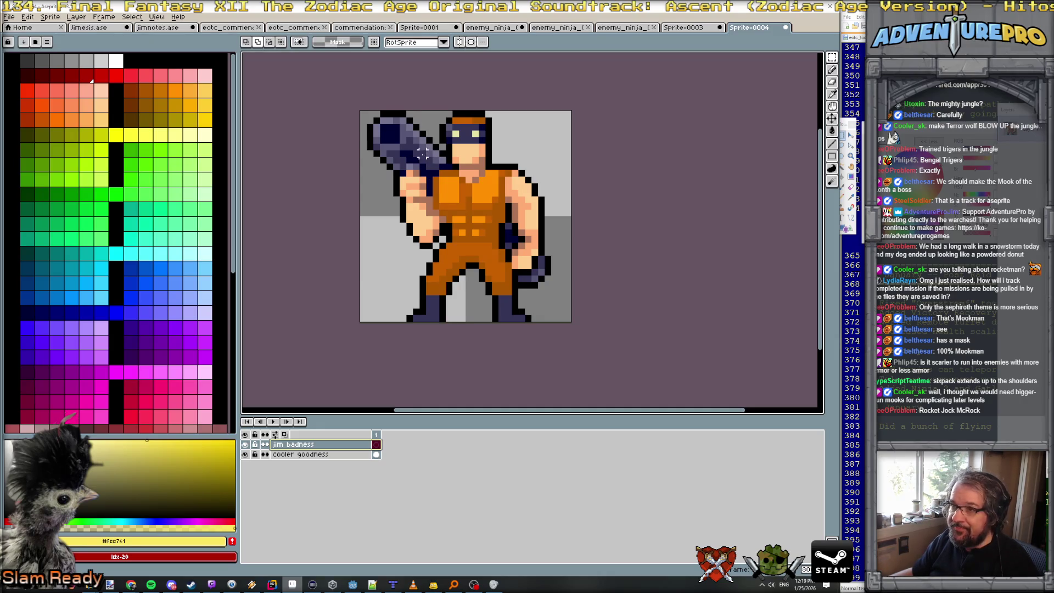
key("b")
left_click(420, 153, "alt")
Paint the hip strip and lower right leg bright purple.
scroll(506, 242, "up", 2)
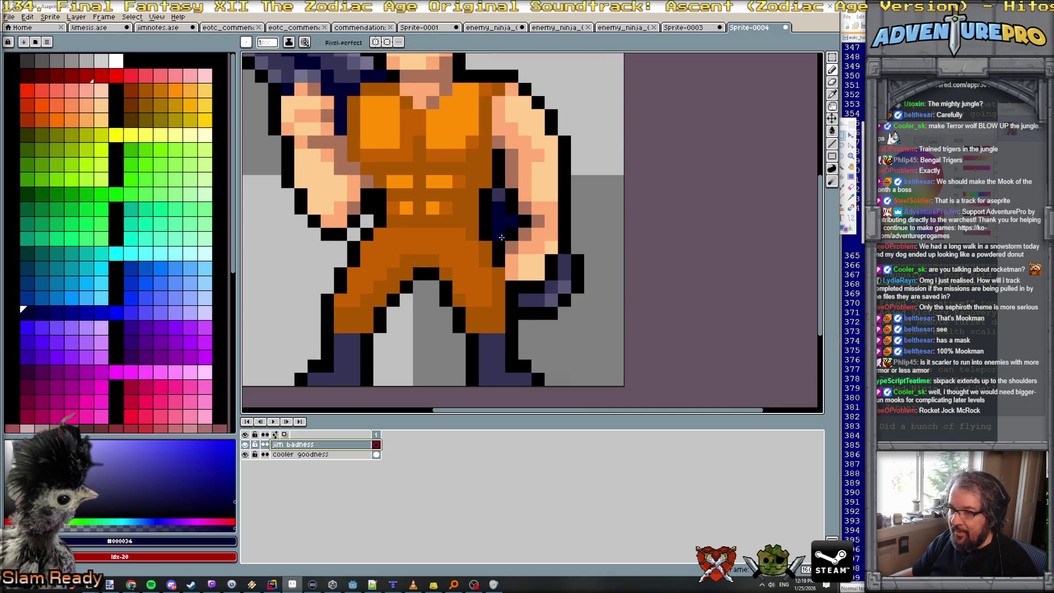
scroll(501, 237, "down", 2)
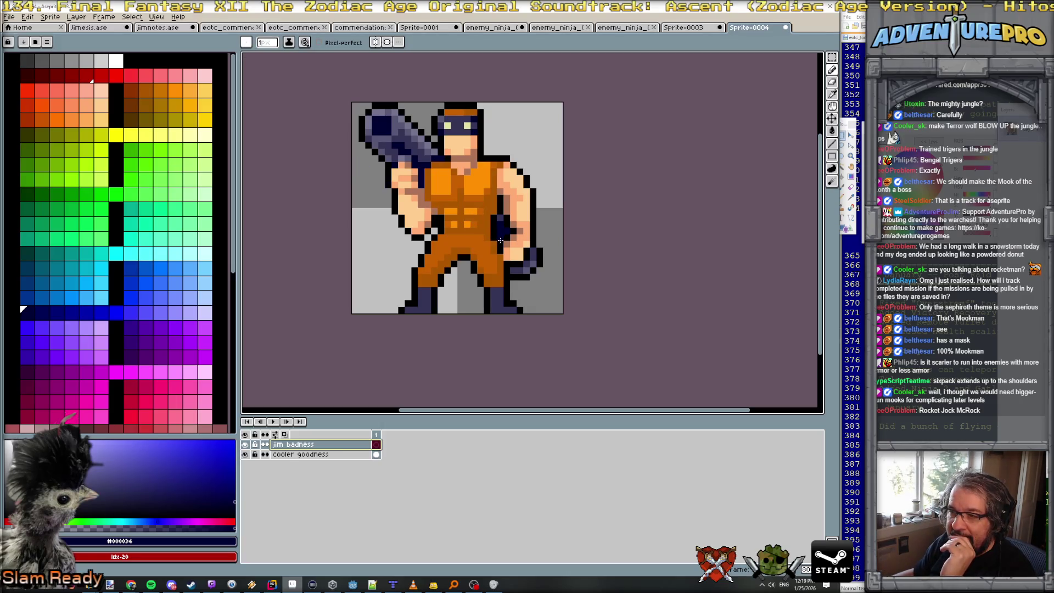
left_click(176, 328)
scroll(462, 274, "up", 3)
left_click(526, 240)
mouse_move(538, 212)
left_mouse_down()
mouse_move(538, 244)
mouse_move(519, 248)
mouse_move(525, 199)
mouse_move(546, 201)
left_mouse_up()
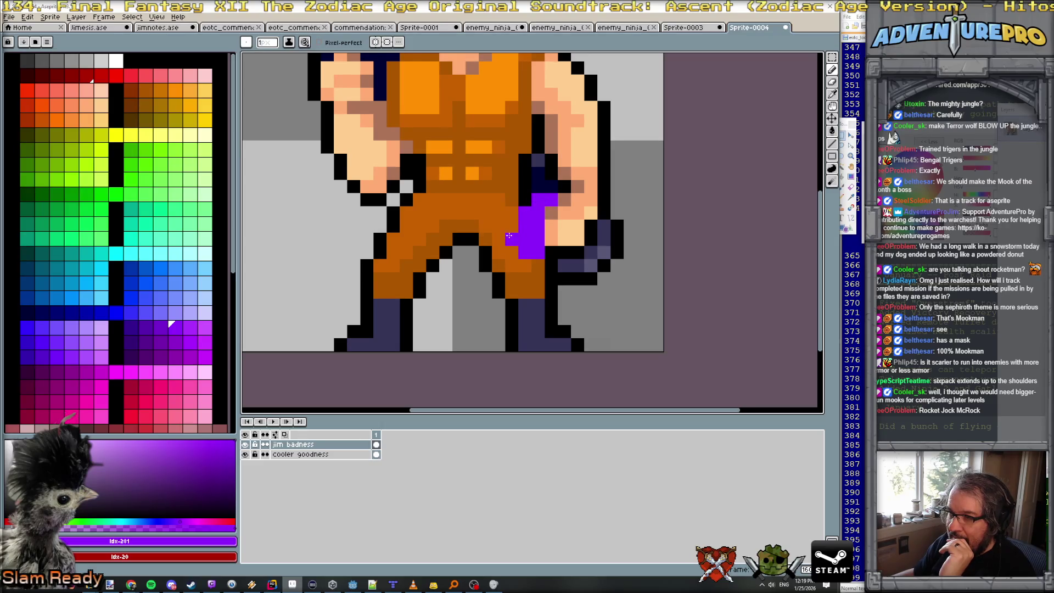
left_click_drag(510, 254, 498, 279)
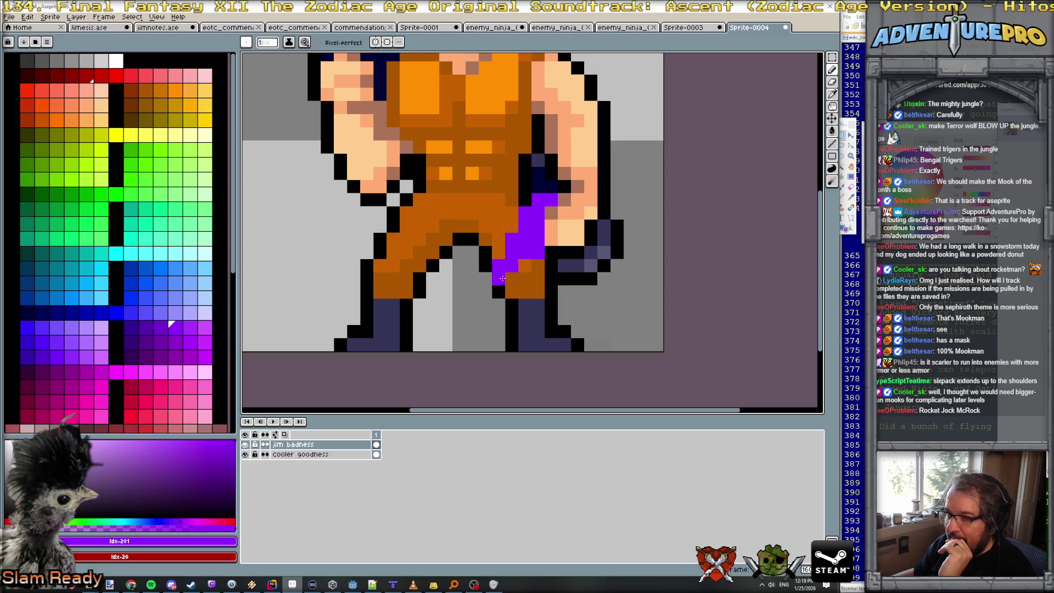
left_click_drag(552, 250, 551, 266)
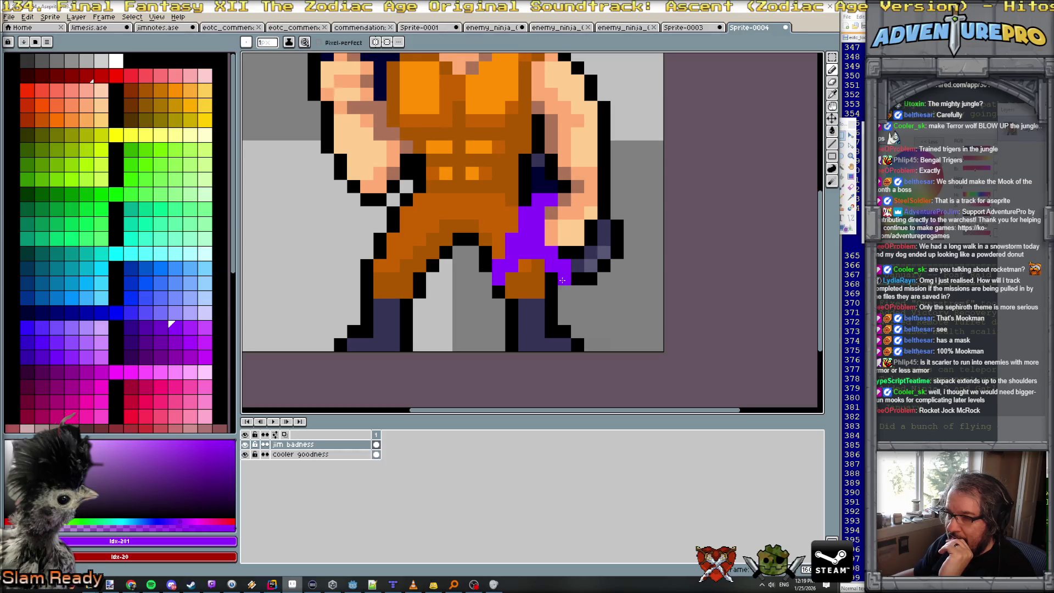
left_click_drag(529, 261, 535, 291)
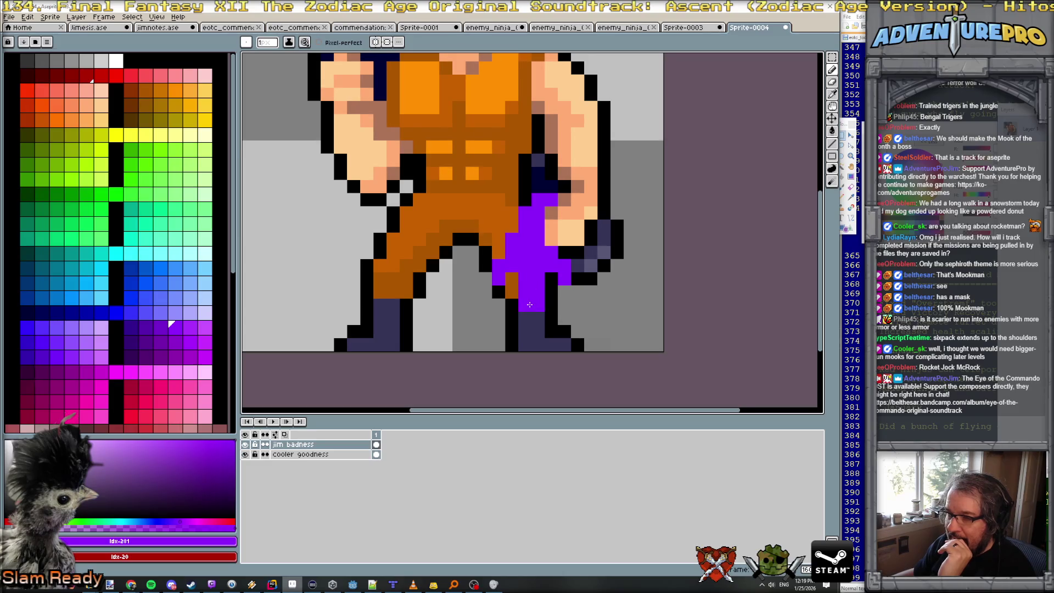
Add a bright green band across the leg and a dark purple pixel at the hip.
left_click(115, 194)
left_click(526, 305)
left_click_drag(526, 306, 539, 306)
left_click(145, 328)
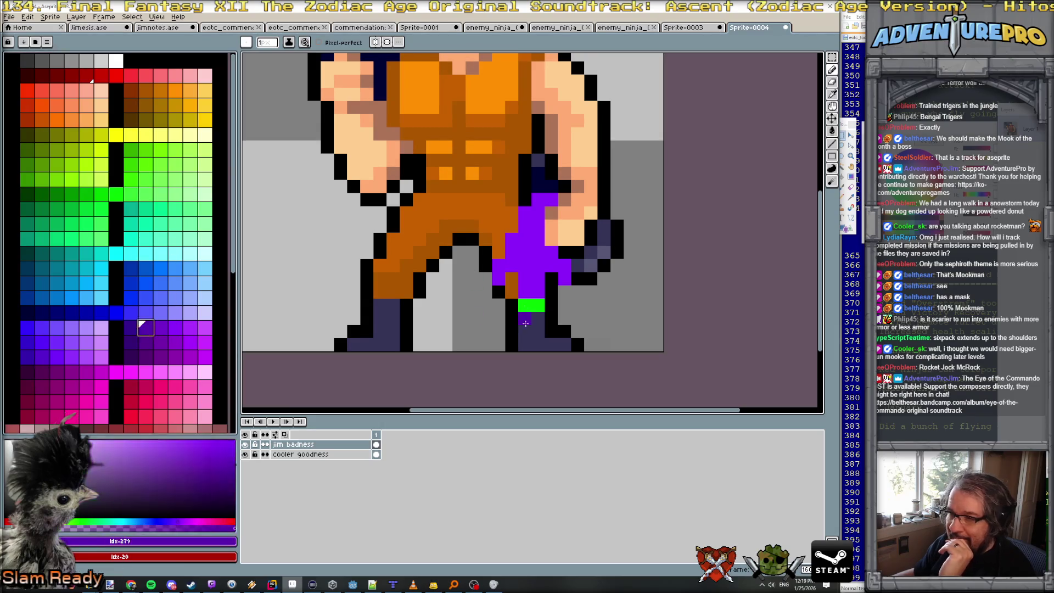
left_click(512, 265)
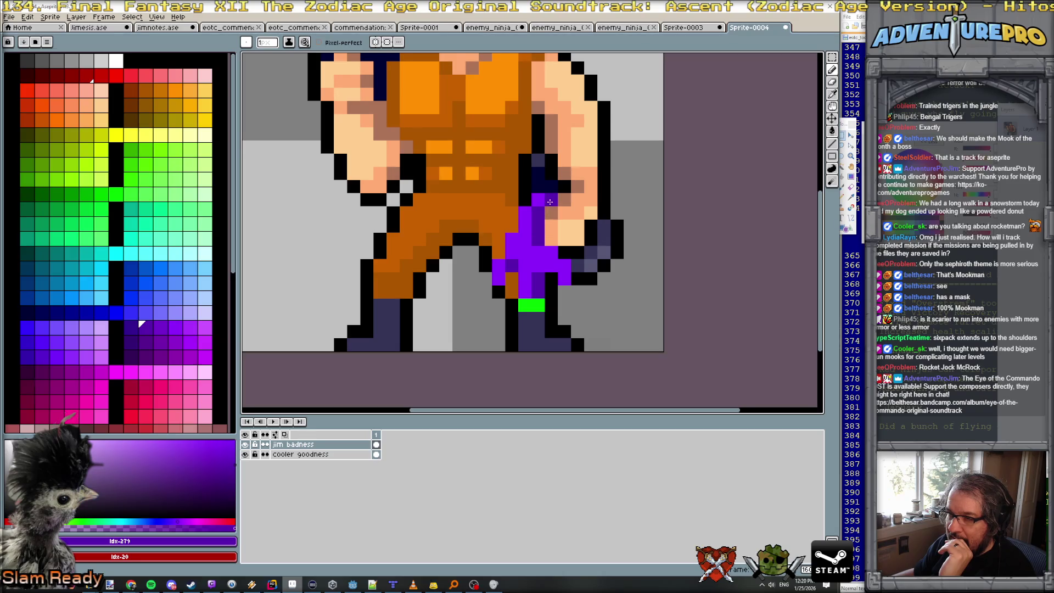
scroll(563, 267, "down", 2)
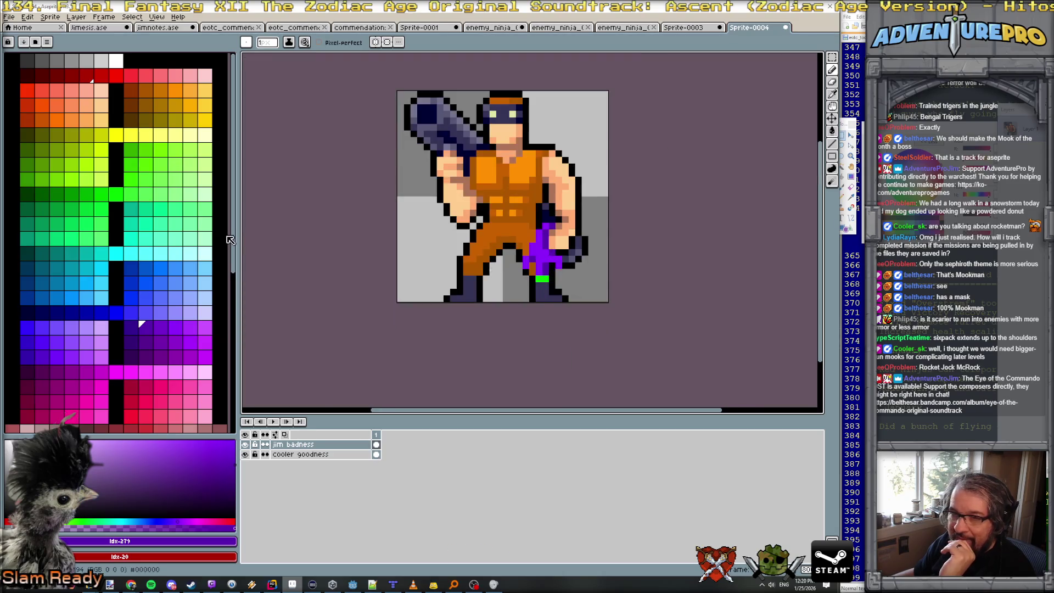
left_click(116, 194)
Dot light green spots up the purple leg's hip strip.
scroll(499, 272, "up", 3)
left_click(608, 293, "alt")
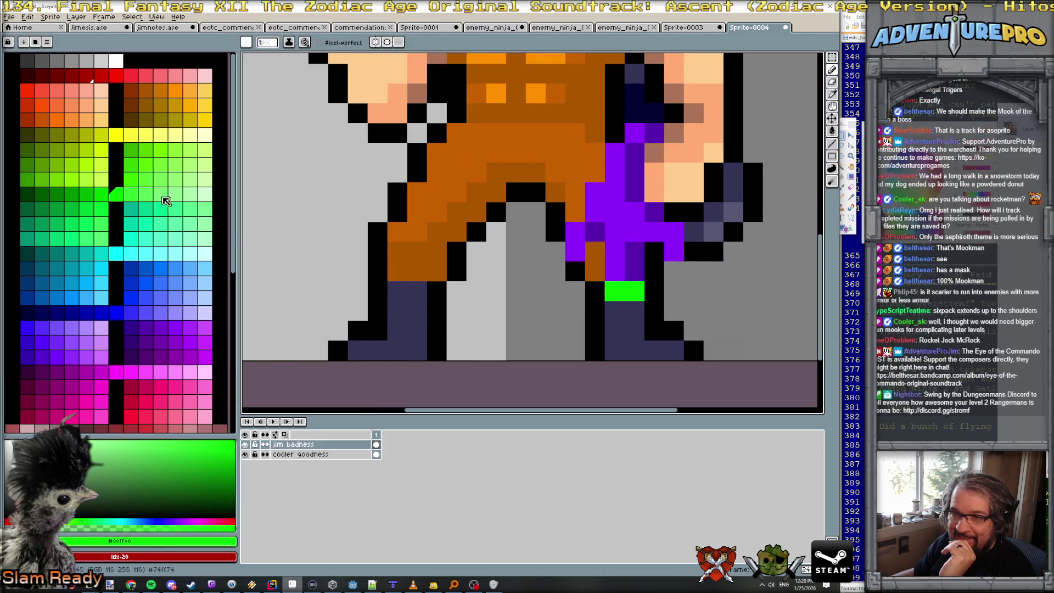
left_click(86, 194)
left_click(596, 214)
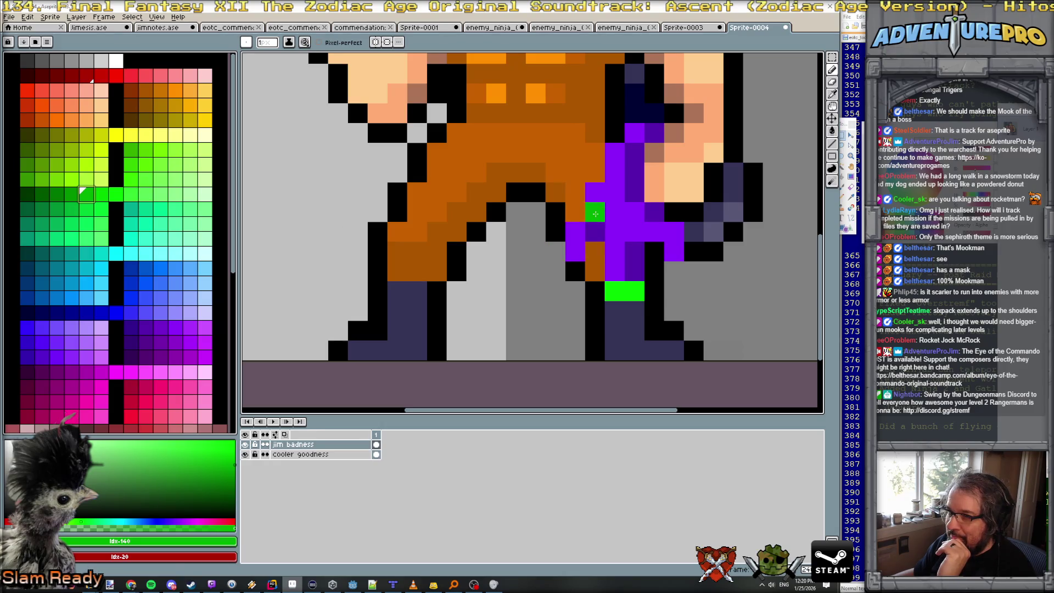
left_click(101, 237)
left_click(587, 214)
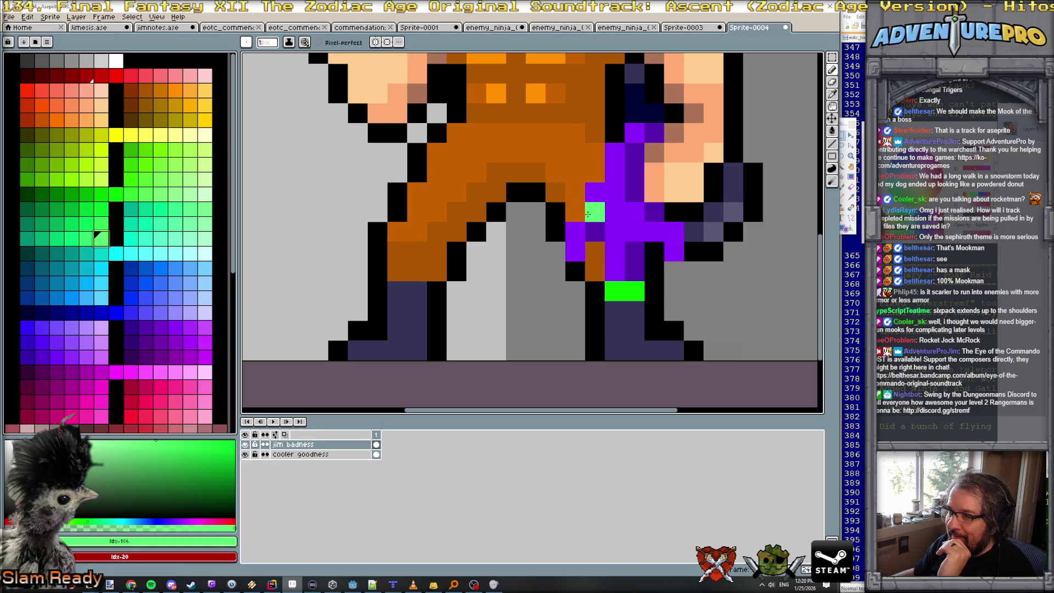
left_click(615, 172)
left_click(635, 132)
left_click(675, 211)
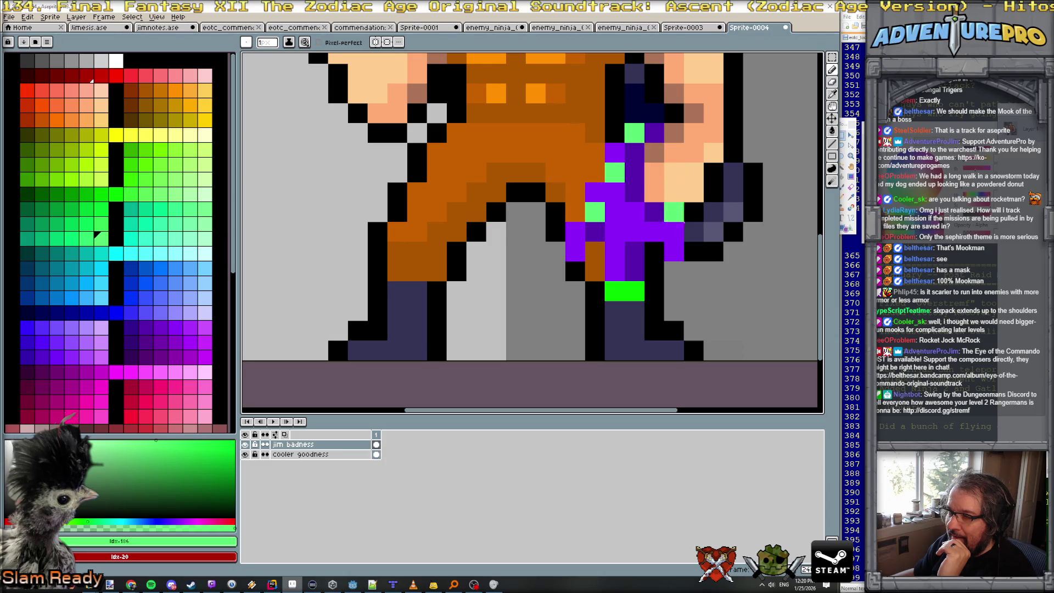
scroll(679, 208, "down", 5)
scroll(718, 282, "up", 5)
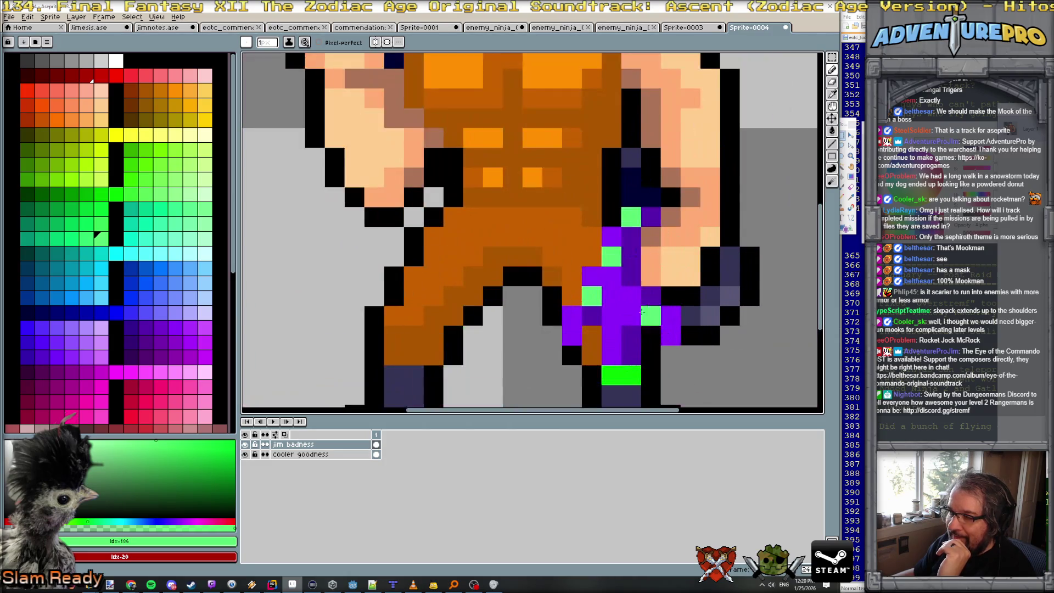
Repaint a column of the leg in the next bright purple shade.
left_click(553, 313, "alt")
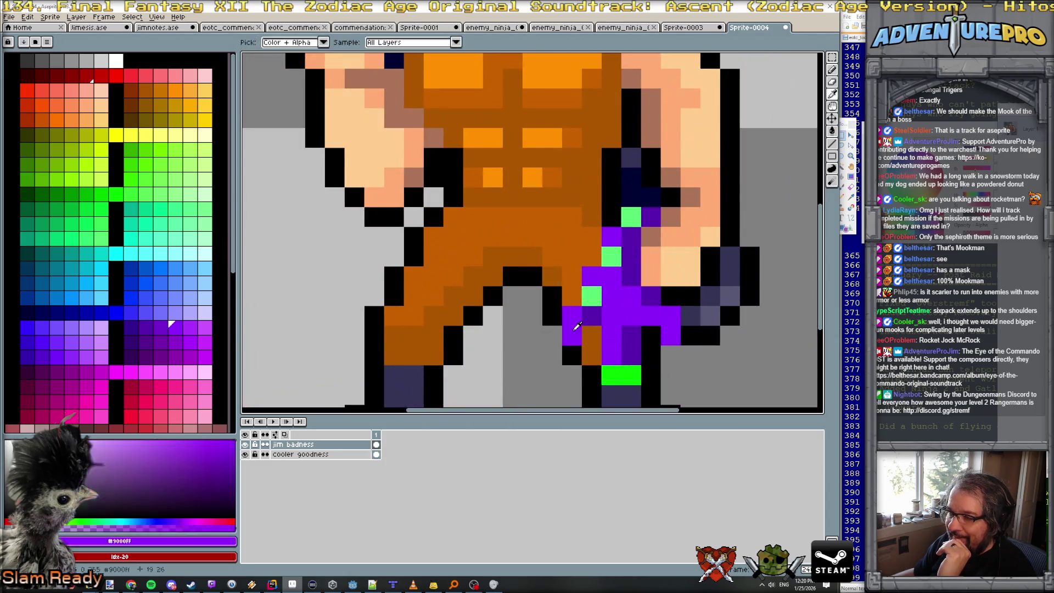
left_click(146, 329)
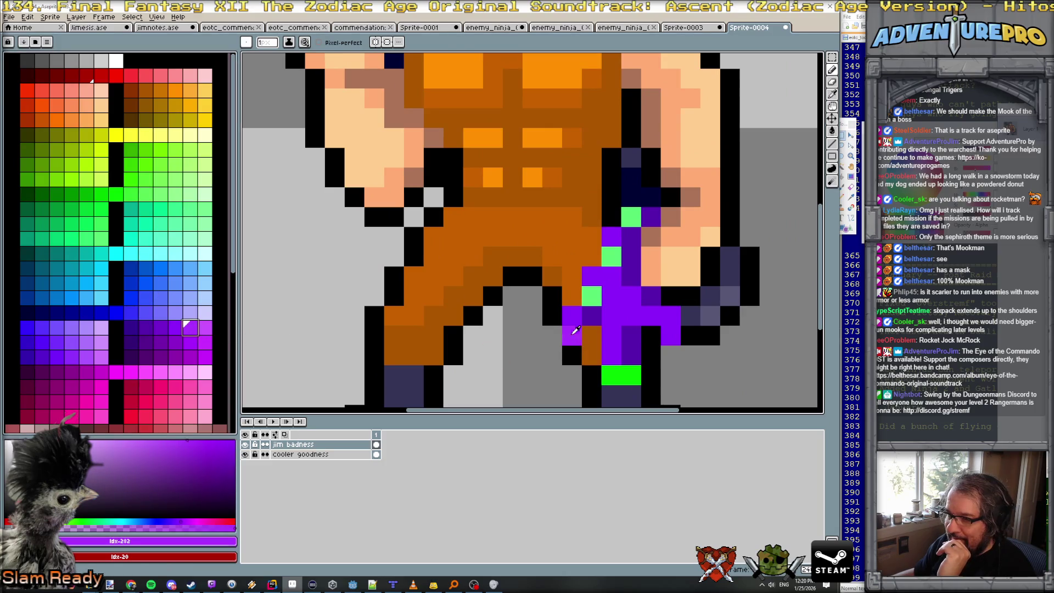
key("ctrl+z")
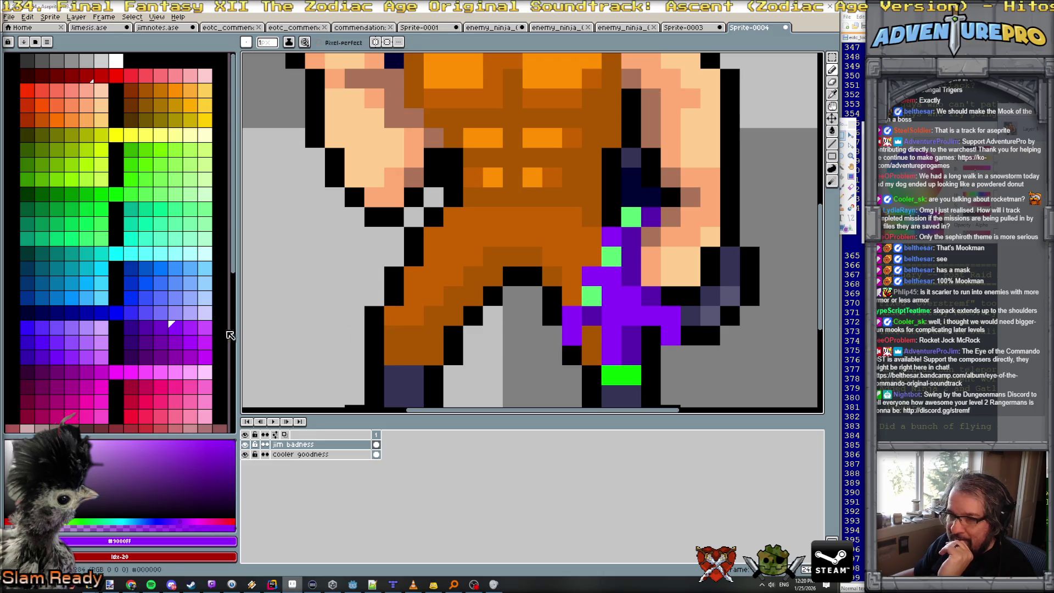
key("bracketright")
mouse_move(579, 328)
left_mouse_down()
mouse_move(573, 315)
mouse_move(612, 356)
mouse_move(609, 276)
left_mouse_up()
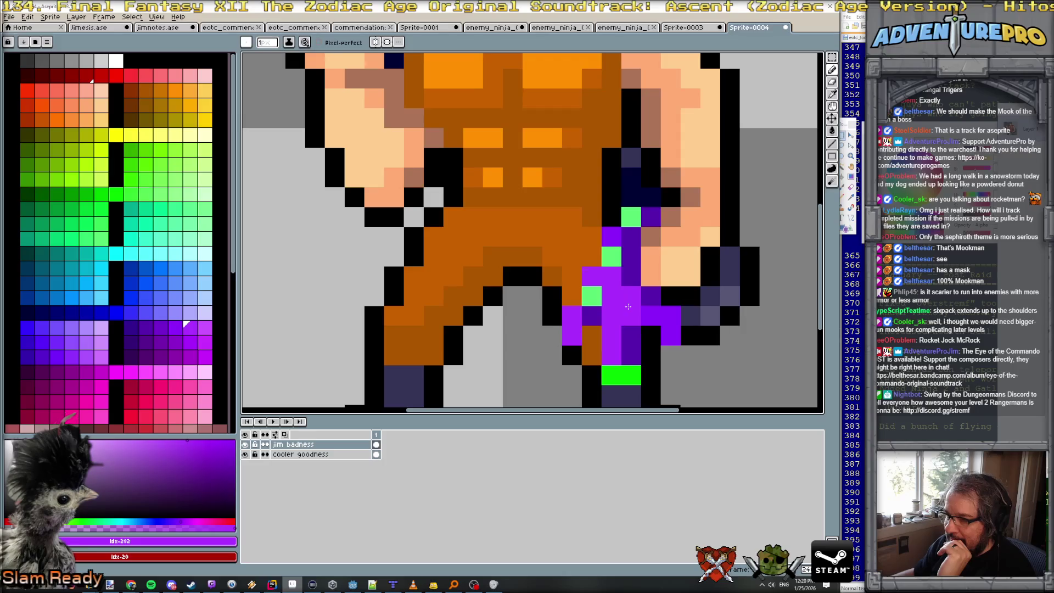
scroll(611, 243, "down", 5)
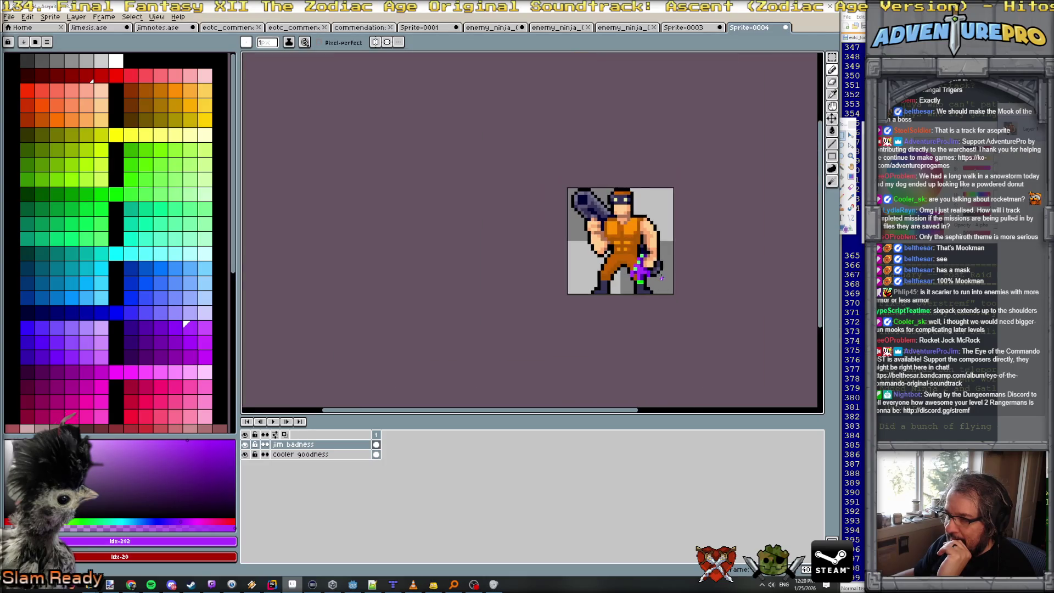
scroll(646, 271, "up", 4)
scroll(646, 271, "down", 2)
scroll(632, 280, "up", 3)
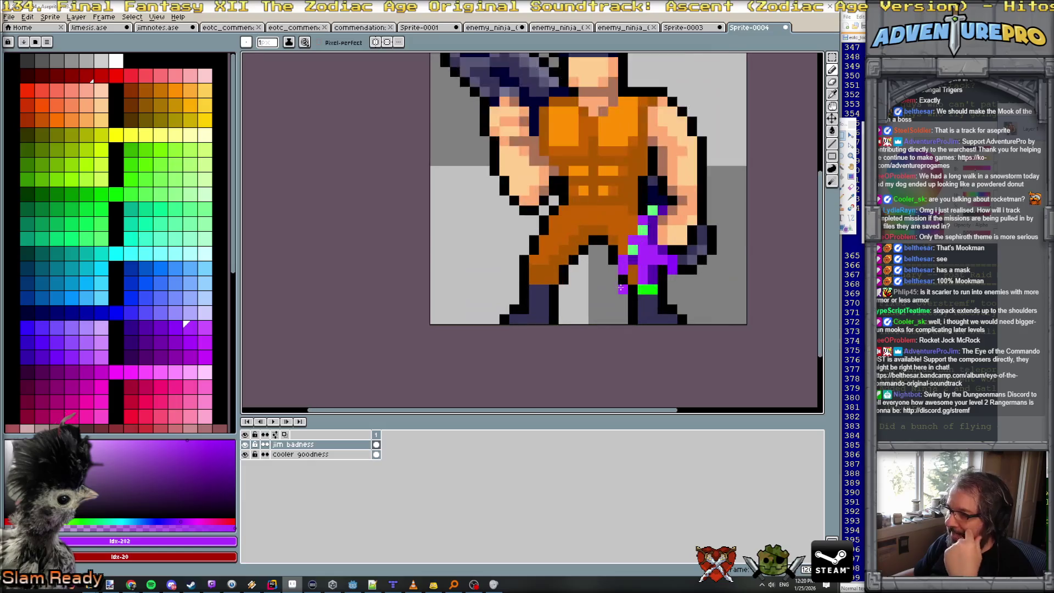
scroll(622, 283, "down", 4)
scroll(689, 291, "down", 1)
left_click_drag(691, 302, 502, 256)
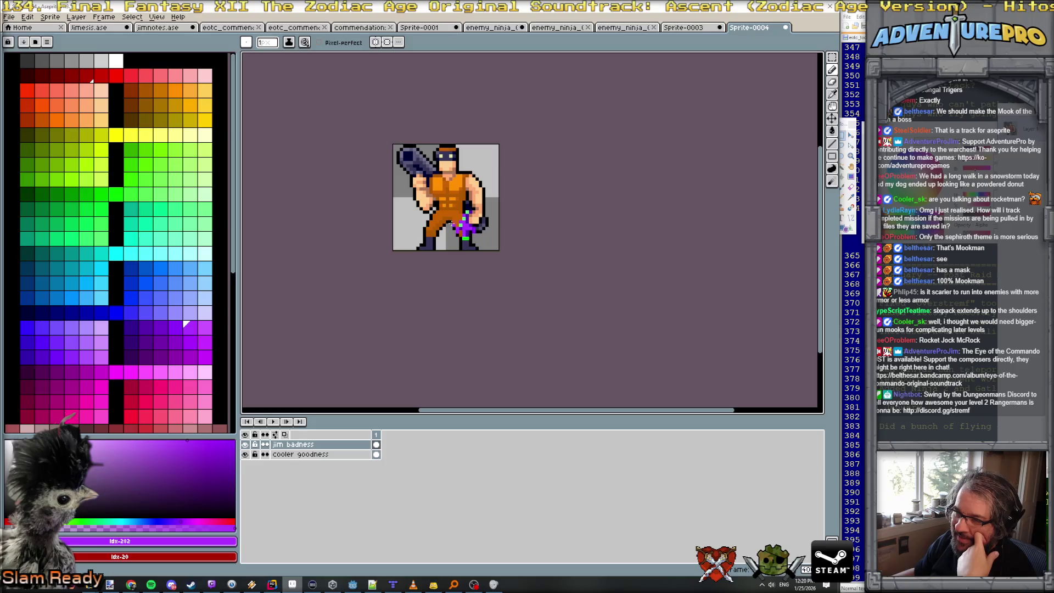
scroll(445, 222, "up", 3)
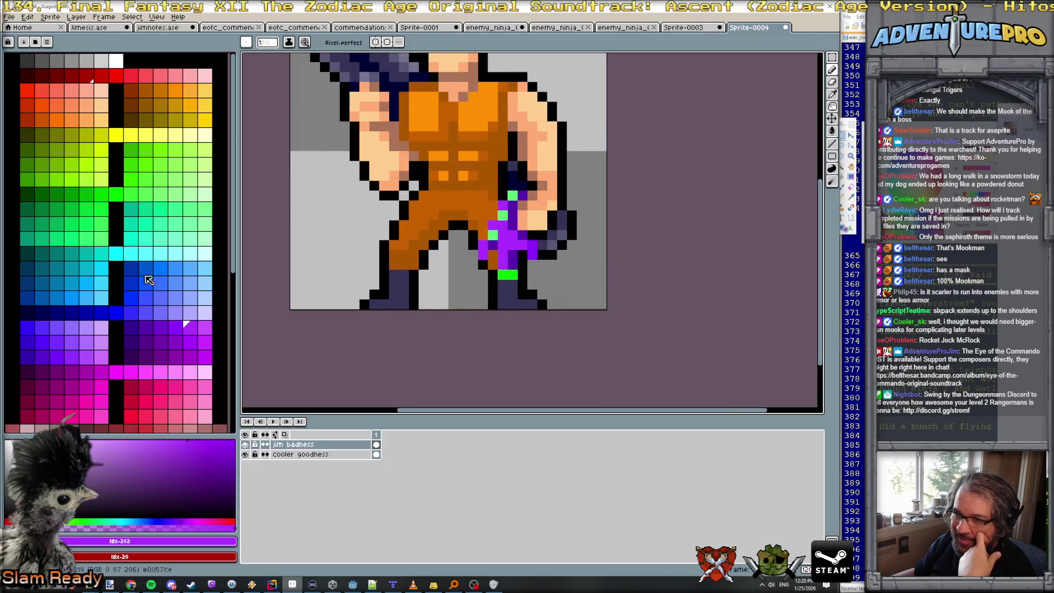
Paint a diagonal lighter purple highlight up the leg.
left_click(207, 329)
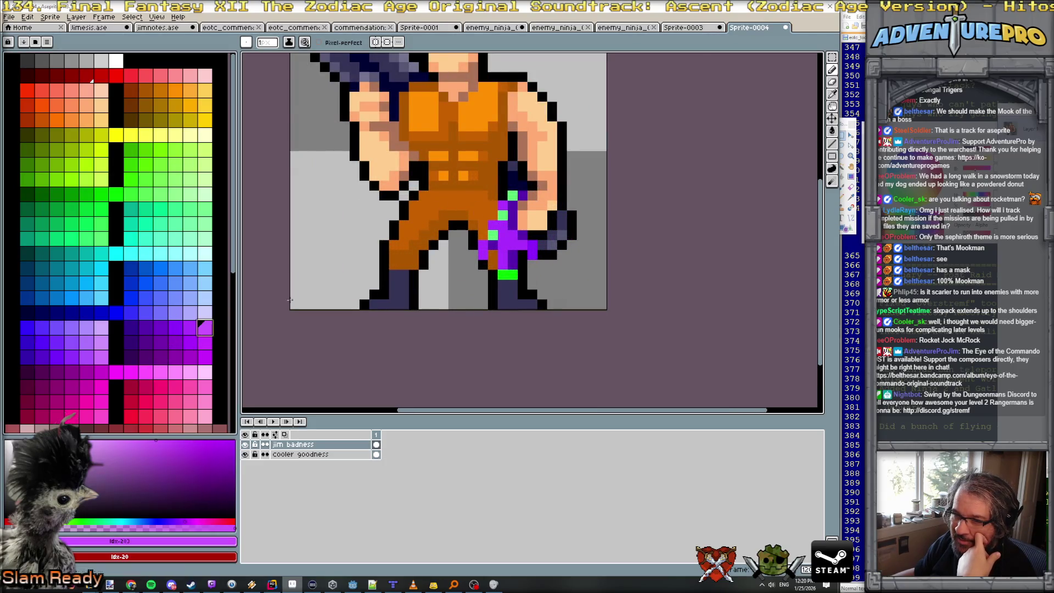
scroll(511, 226, "up", 2)
left_click_drag(456, 282, 438, 292)
left_click(437, 263)
left_click_drag(442, 255, 490, 168)
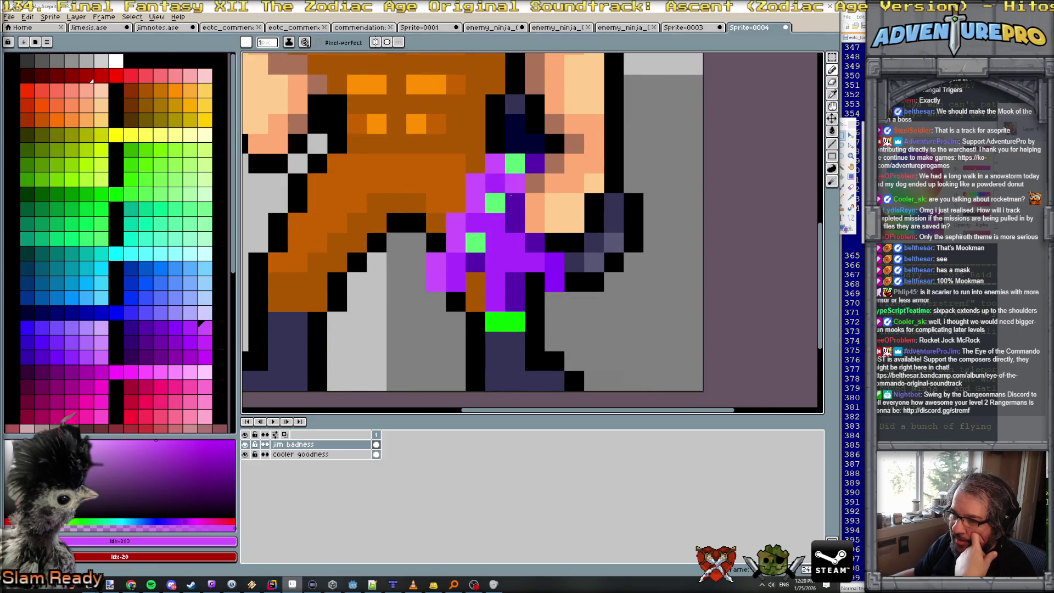
scroll(493, 171, "down", 6)
scroll(508, 259, "up", 5)
left_click(508, 258)
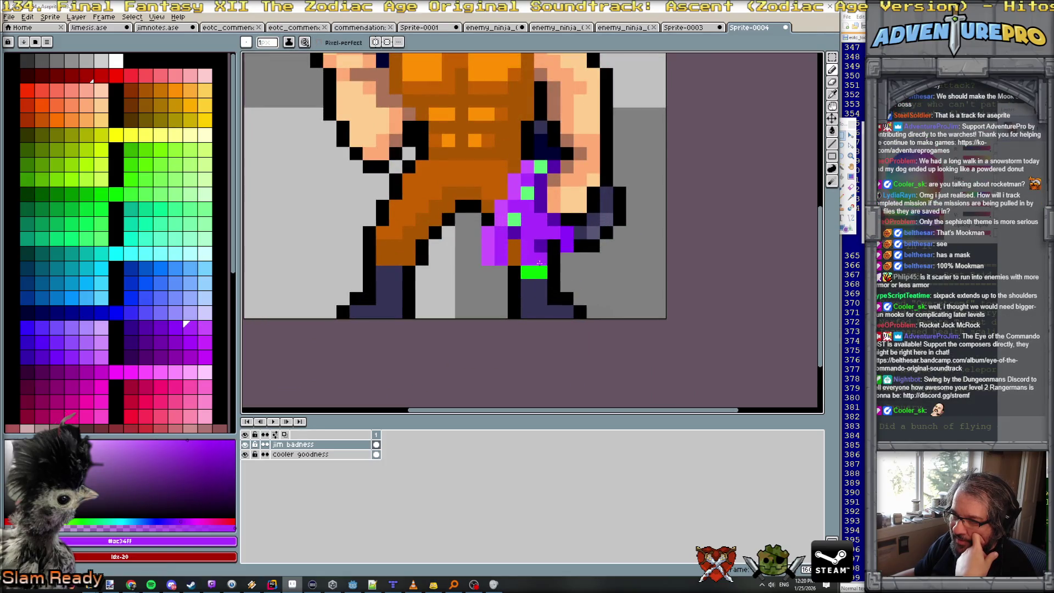
scroll(637, 253, "down", 6)
scroll(656, 260, "up", 2)
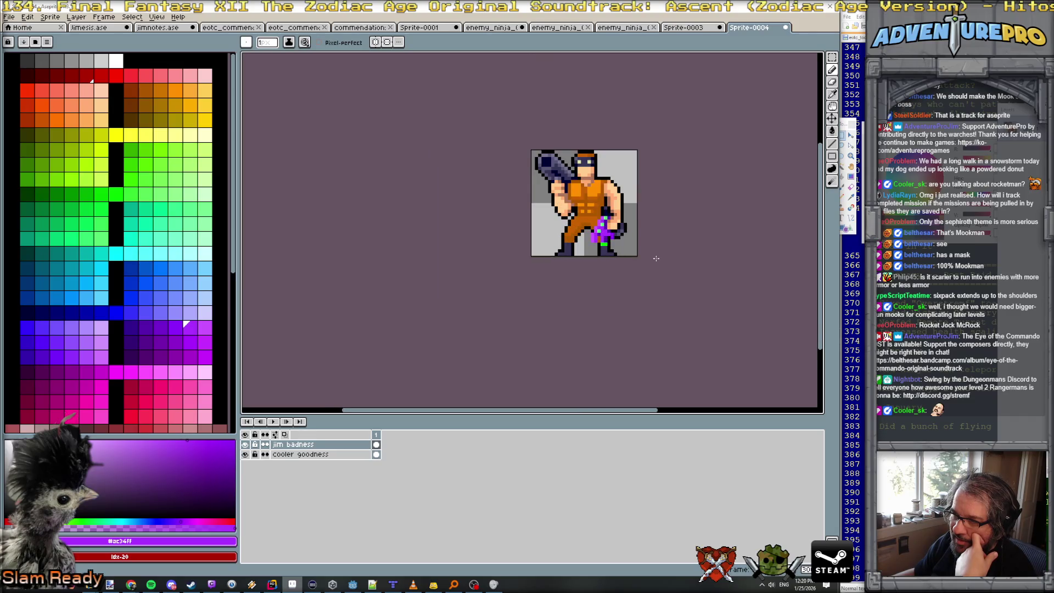
scroll(656, 258, "up", 3)
Draw a black outline down the left side of the purple leg.
left_click(485, 224, "alt")
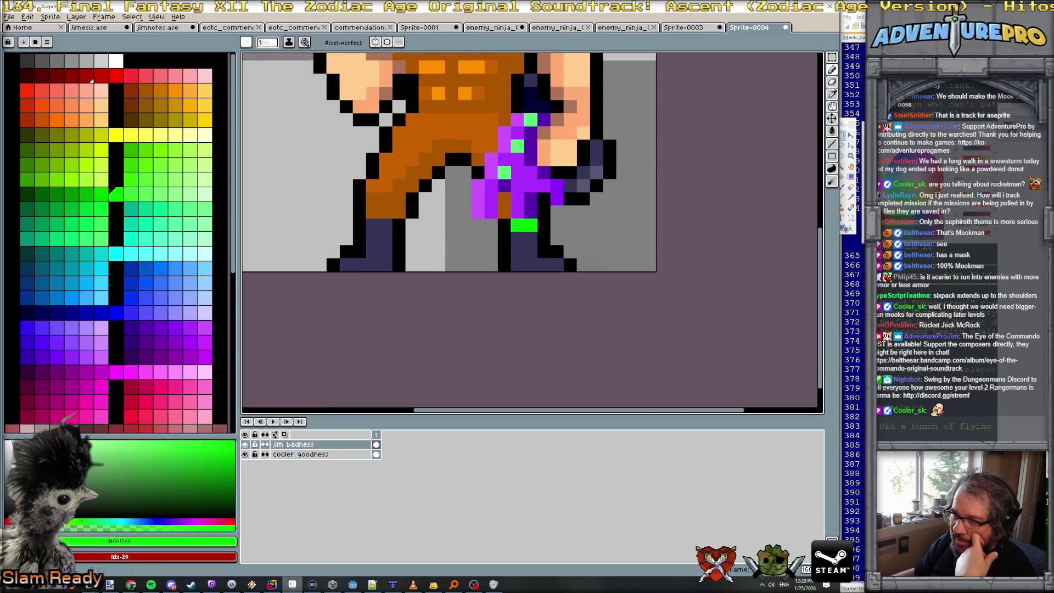
scroll(602, 220, "down", 4)
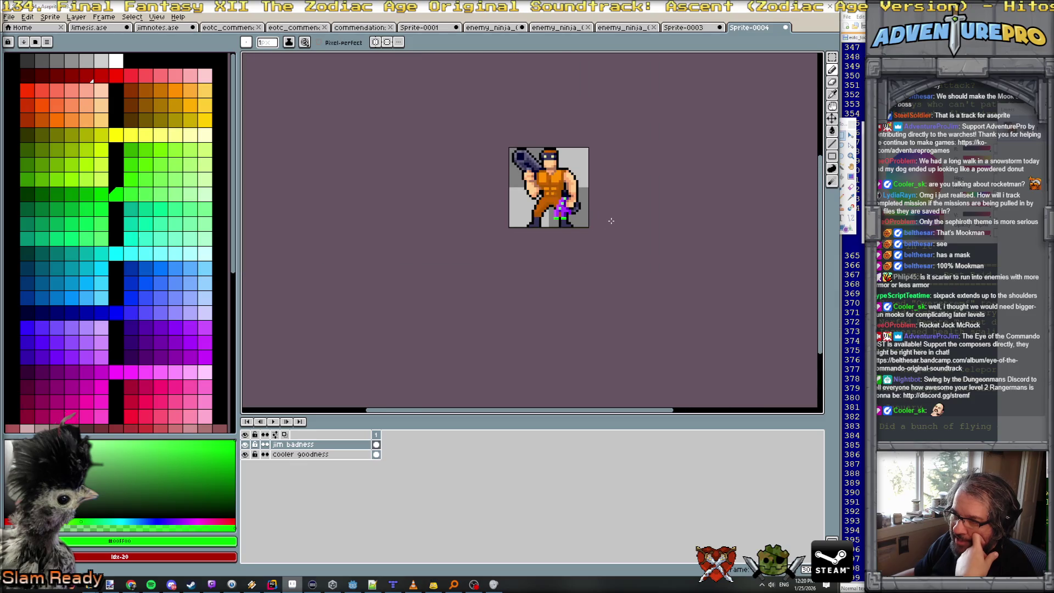
scroll(611, 221, "up", 3)
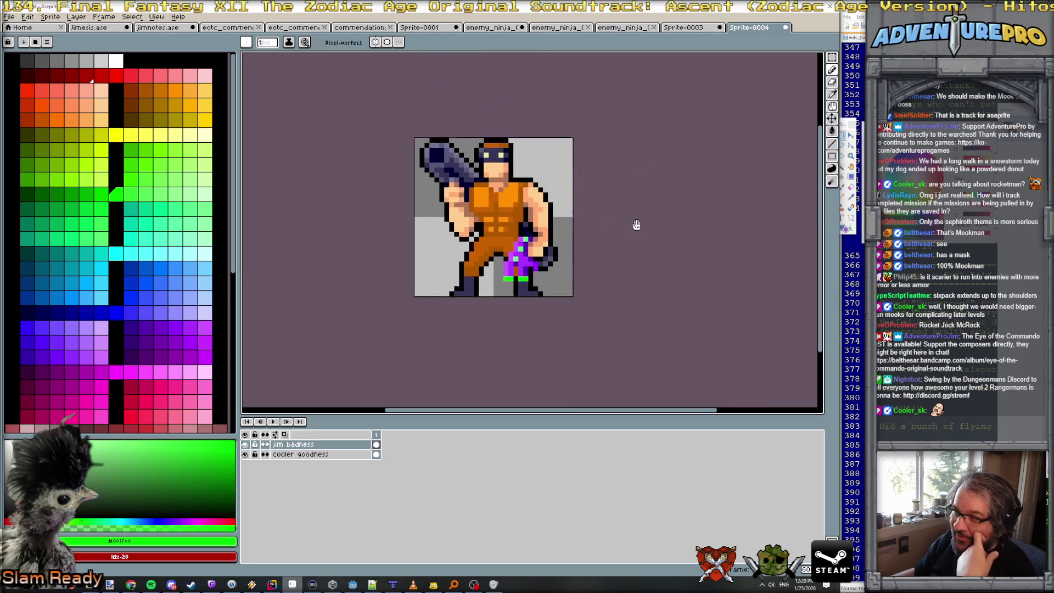
scroll(566, 192, "up", 3)
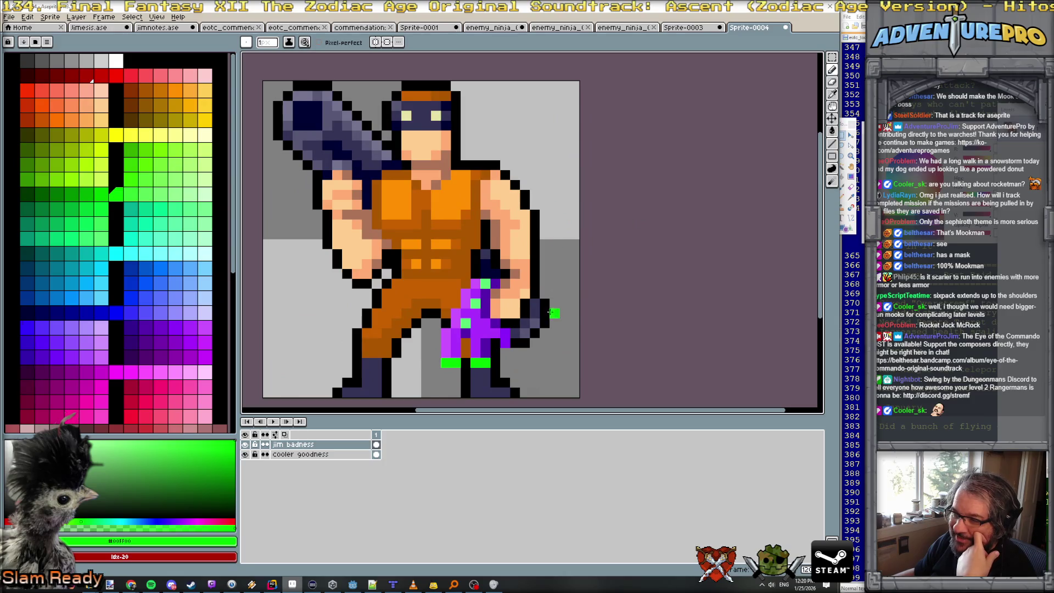
left_click(437, 328, "alt")
left_click_drag(436, 332, 444, 373)
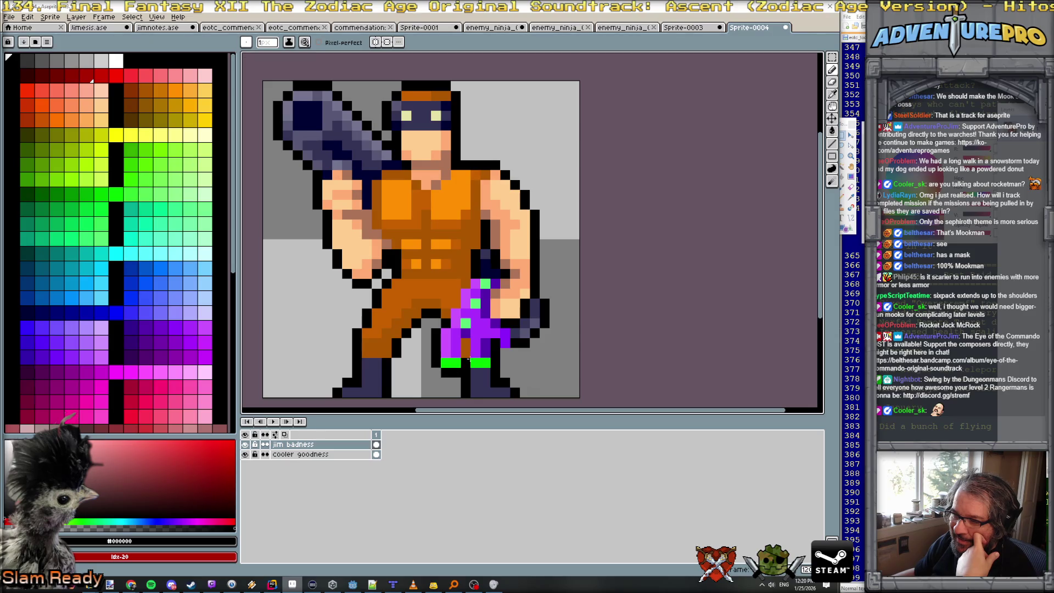
scroll(588, 328, "down", 3)
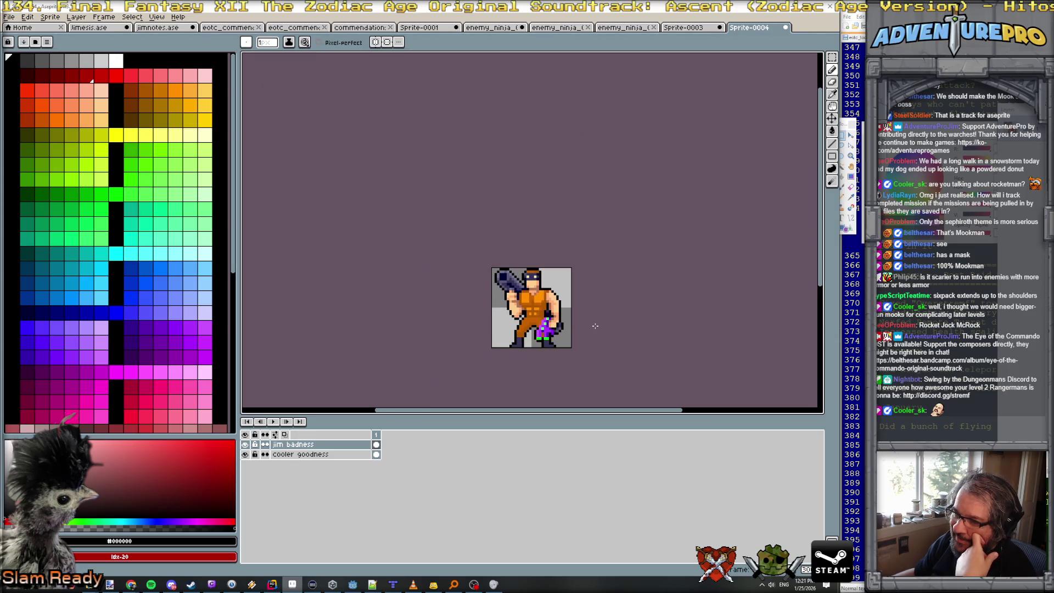
scroll(545, 319, "up", 4)
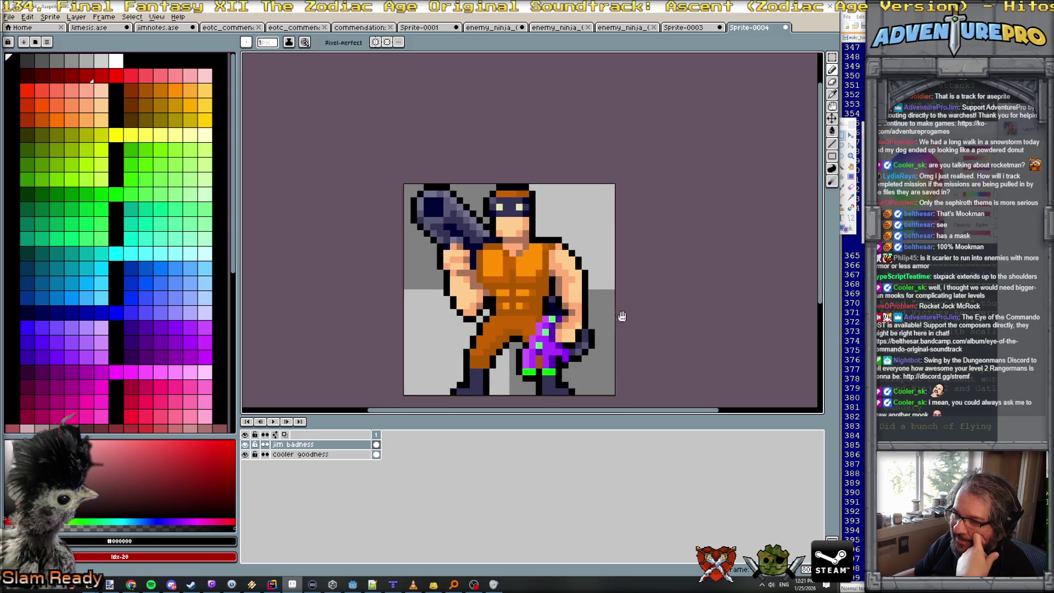
left_click_drag(580, 326, 596, 261)
Add pink highlight pixels across the purple leg.
left_click(547, 269, "alt")
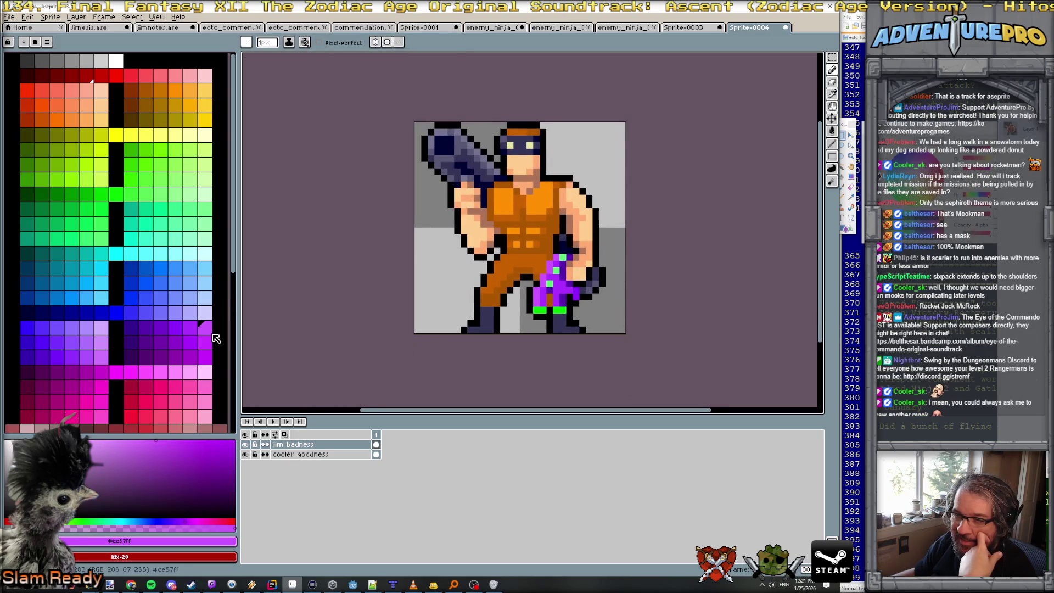
left_click(192, 375)
scroll(524, 279, "up", 2)
left_click(582, 293)
left_click(582, 273)
left_click(601, 234)
left_click(621, 214)
left_click(562, 313)
left_click(562, 353)
left_click(641, 329)
scroll(647, 321, "down", 5)
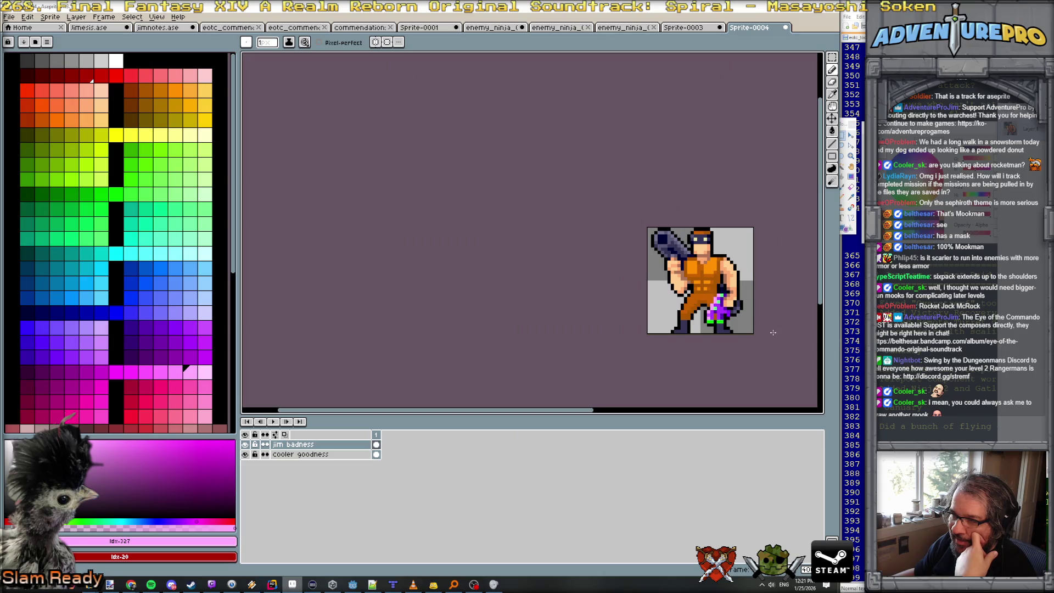
scroll(646, 297, "down", 1)
scroll(641, 289, "up", 2)
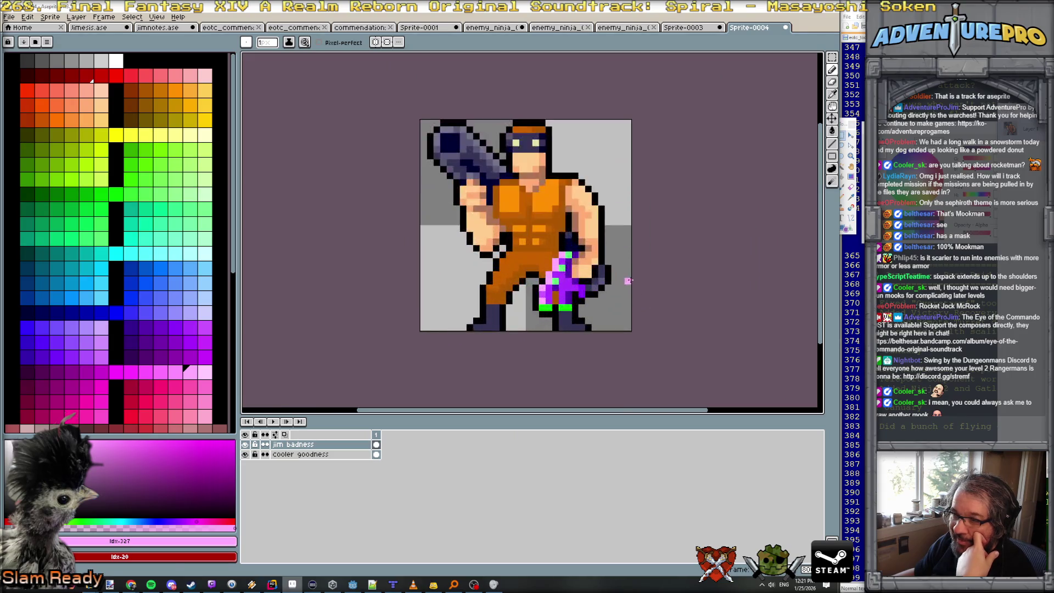
left_click(130, 328)
scroll(639, 303, "up", 3)
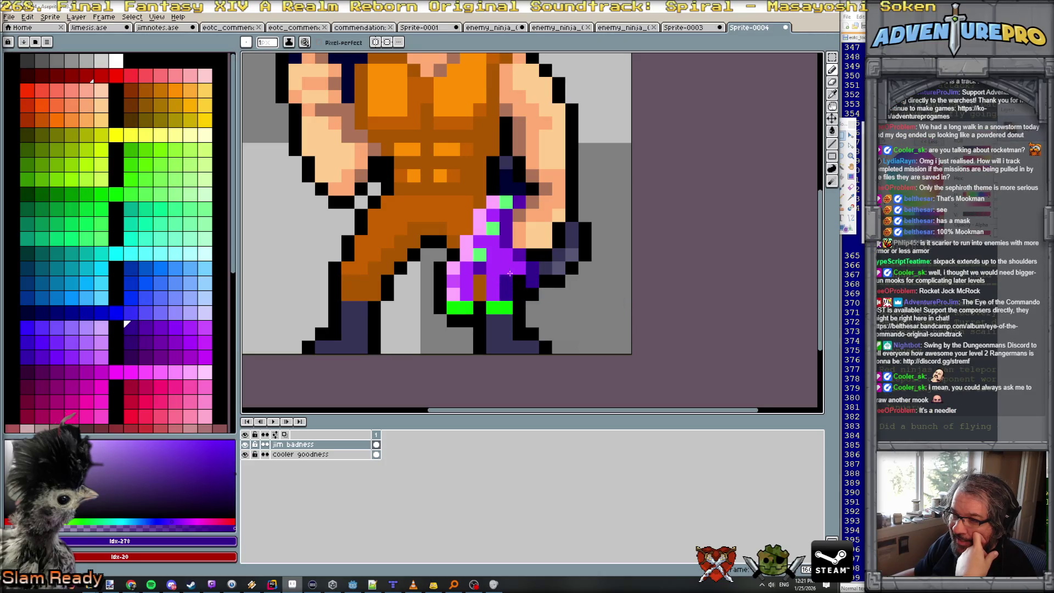
scroll(613, 248, "down", 5)
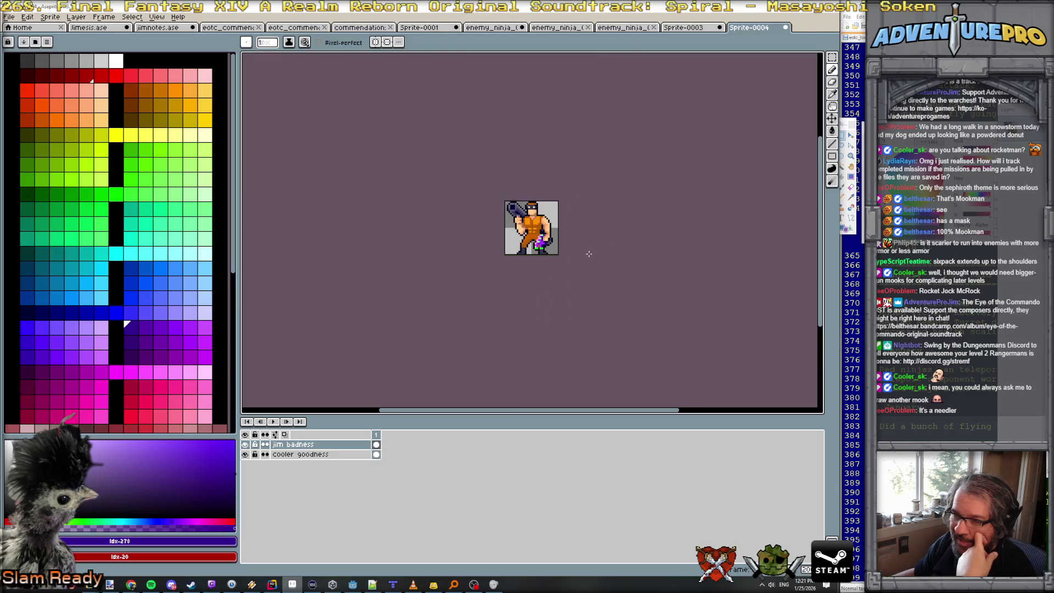
scroll(583, 251, "up", 3)
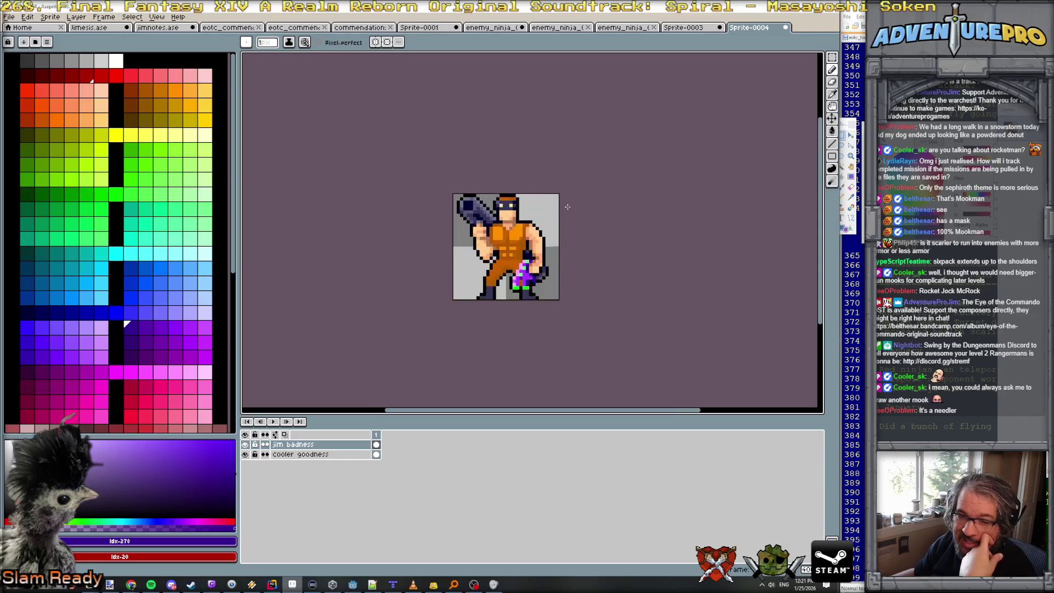
scroll(544, 229, "up", 1)
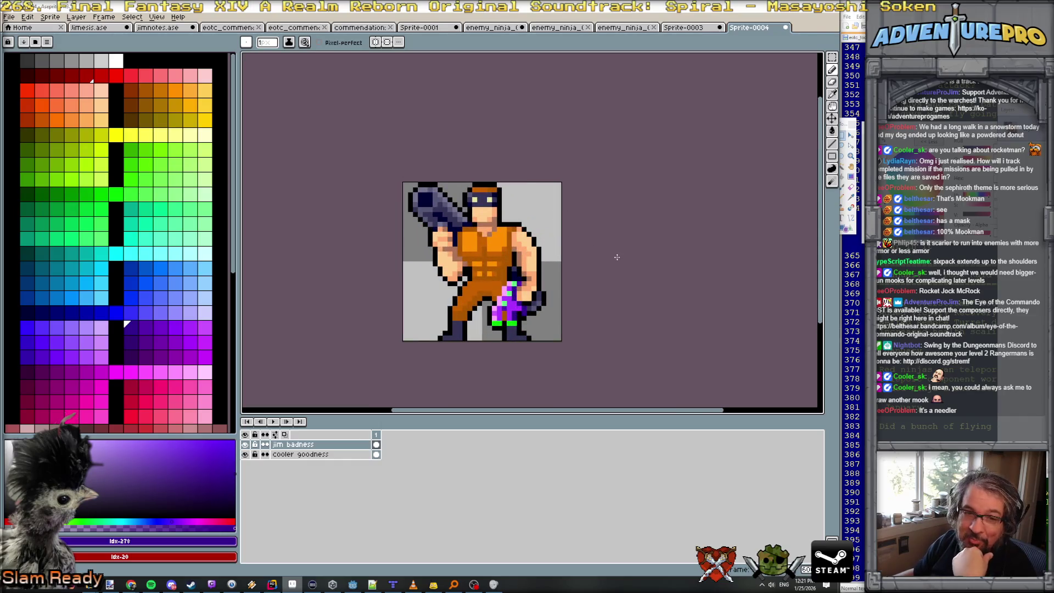
scroll(620, 253, "up", 1)
left_click_drag(620, 248, 650, 242)
scroll(616, 229, "up", 1)
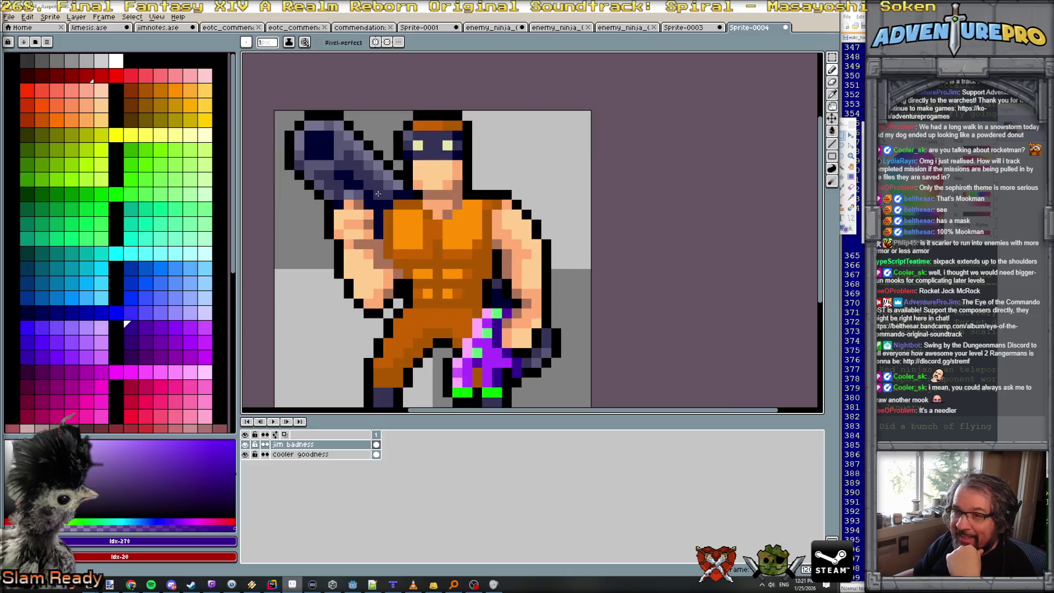
left_click(58, 62)
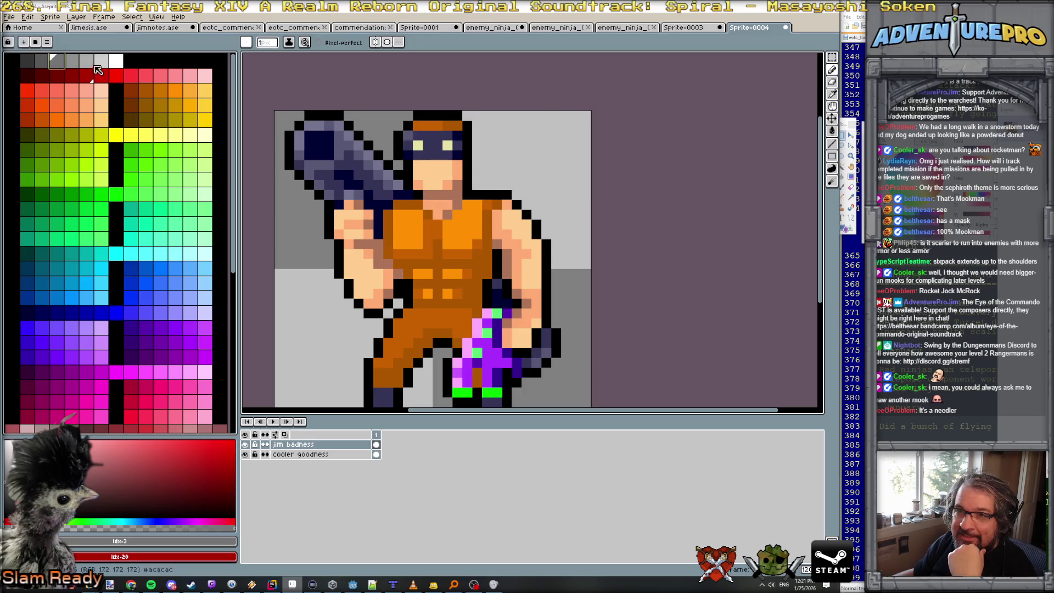
Paint the shoulder pad light grey (#acacac) with a black outline above it.
left_click(88, 62)
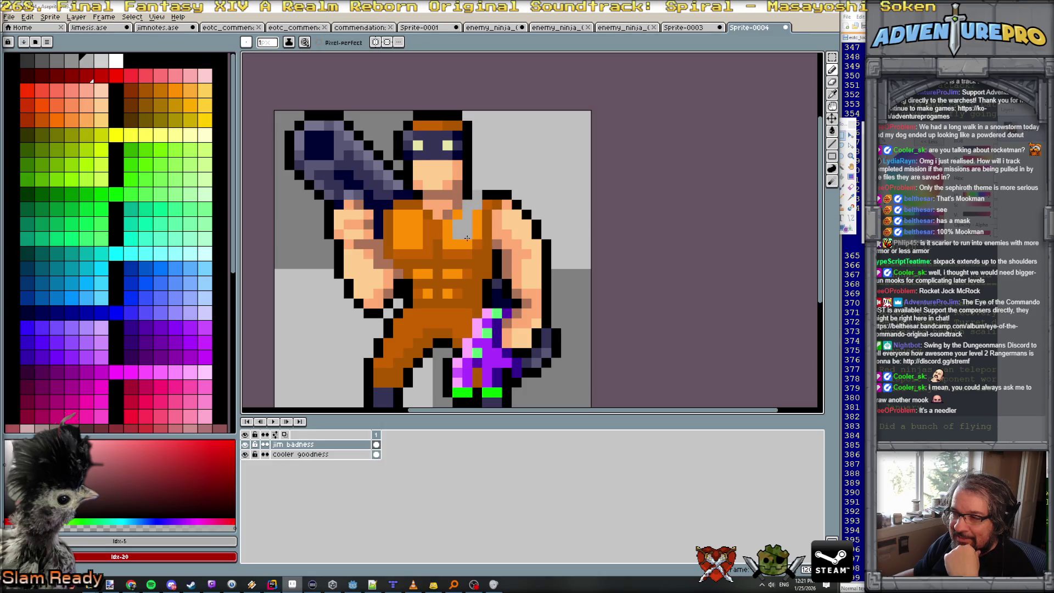
left_click(517, 234)
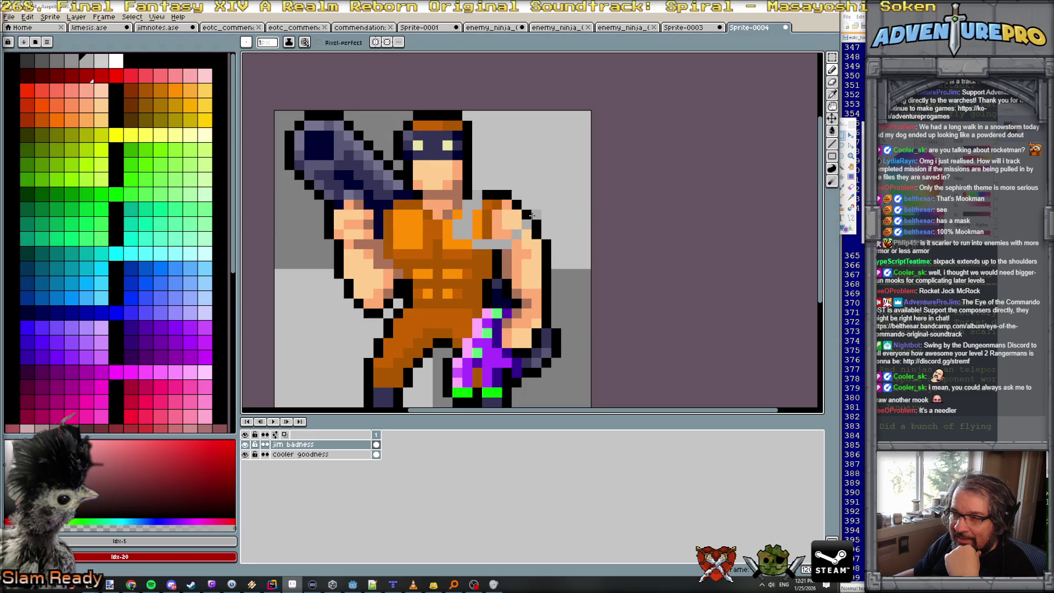
mouse_move(513, 195)
left_mouse_down()
mouse_move(485, 194)
mouse_move(509, 185)
left_mouse_up()
left_click(468, 186, "alt")
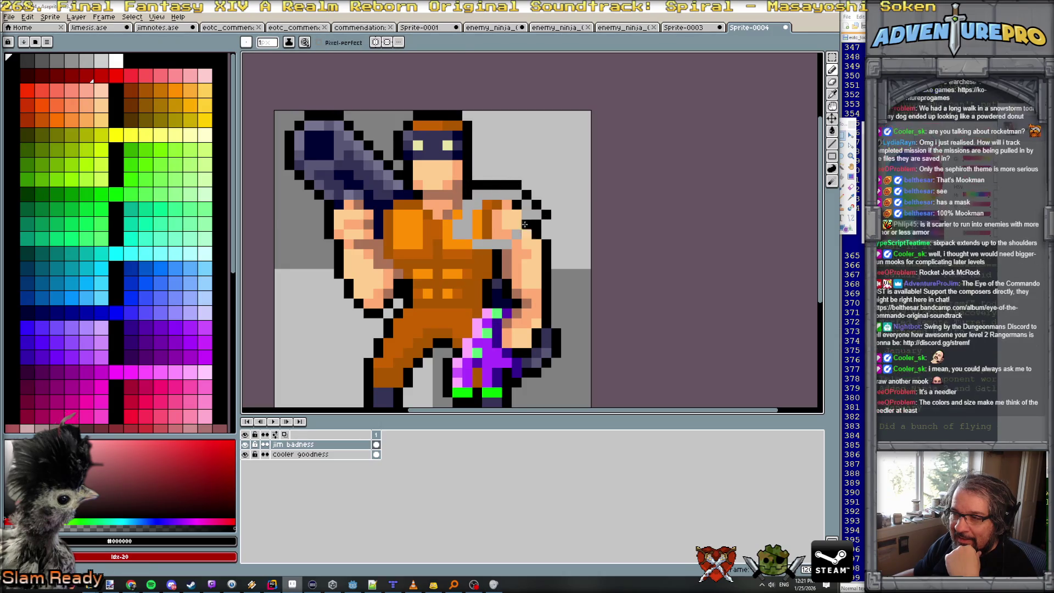
left_click(457, 234, "alt")
left_click_drag(488, 226, 497, 211)
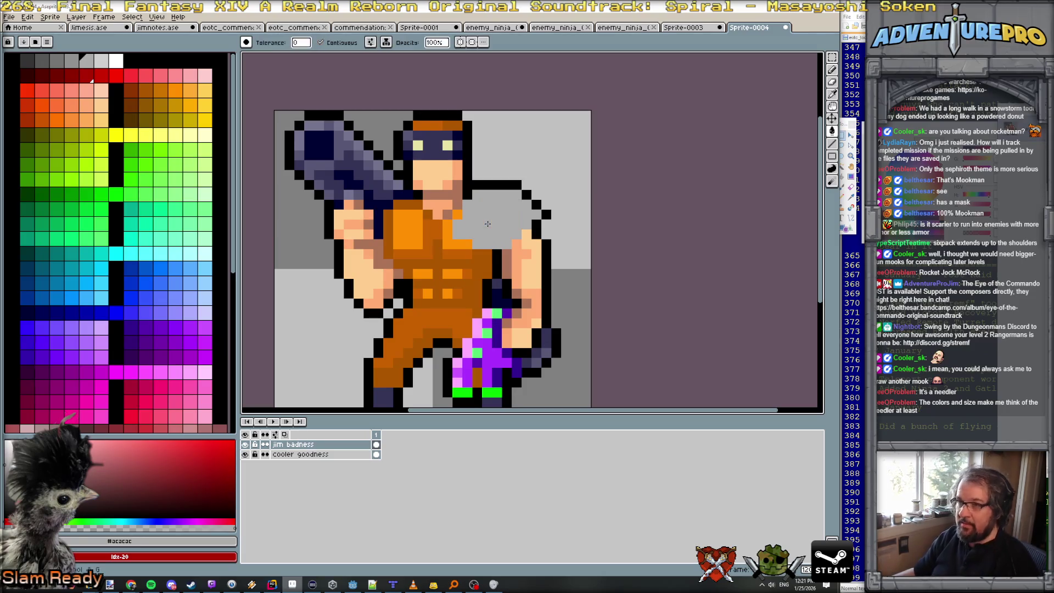
key("g")
scroll(458, 186, "up", 1)
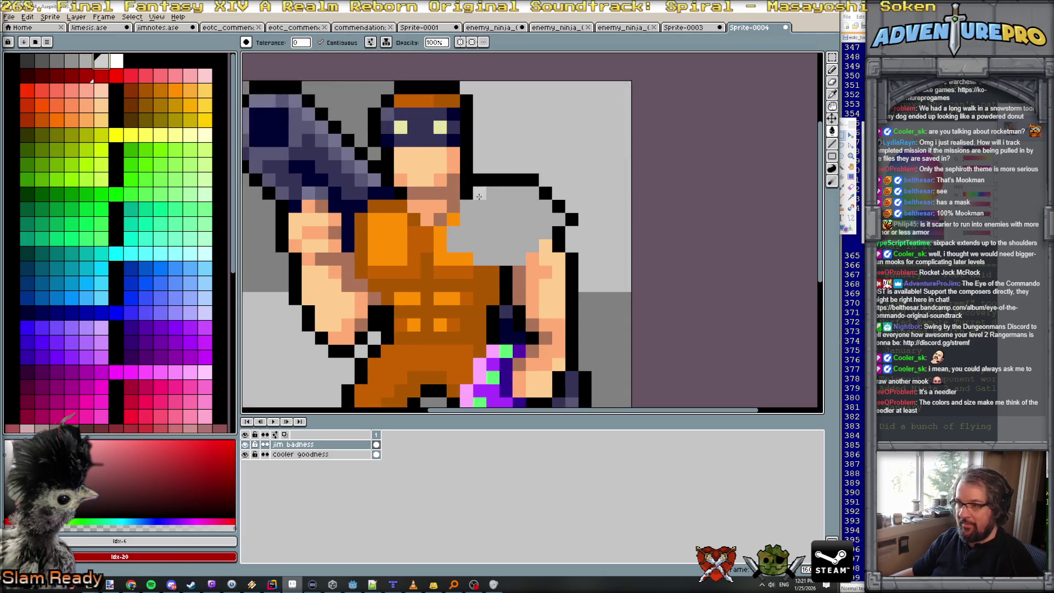
key("b")
mouse_move(495, 189)
left_mouse_down()
mouse_move(481, 193)
mouse_move(535, 193)
mouse_move(547, 209)
mouse_move(533, 208)
left_mouse_up()
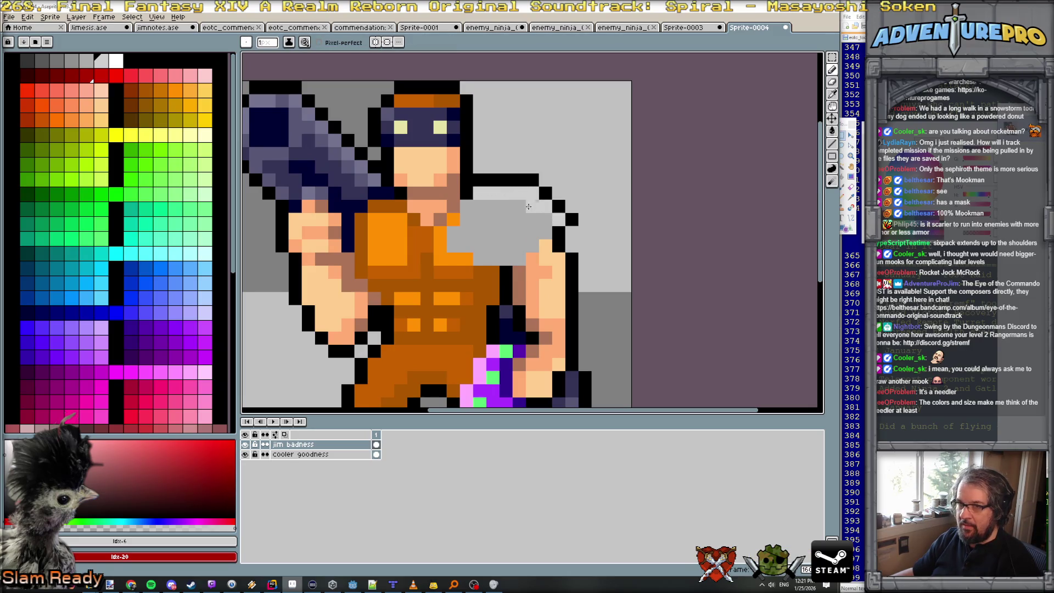
Add white highlights along the pad's top and darker grey shading underneath.
key("0")
left_click(507, 193)
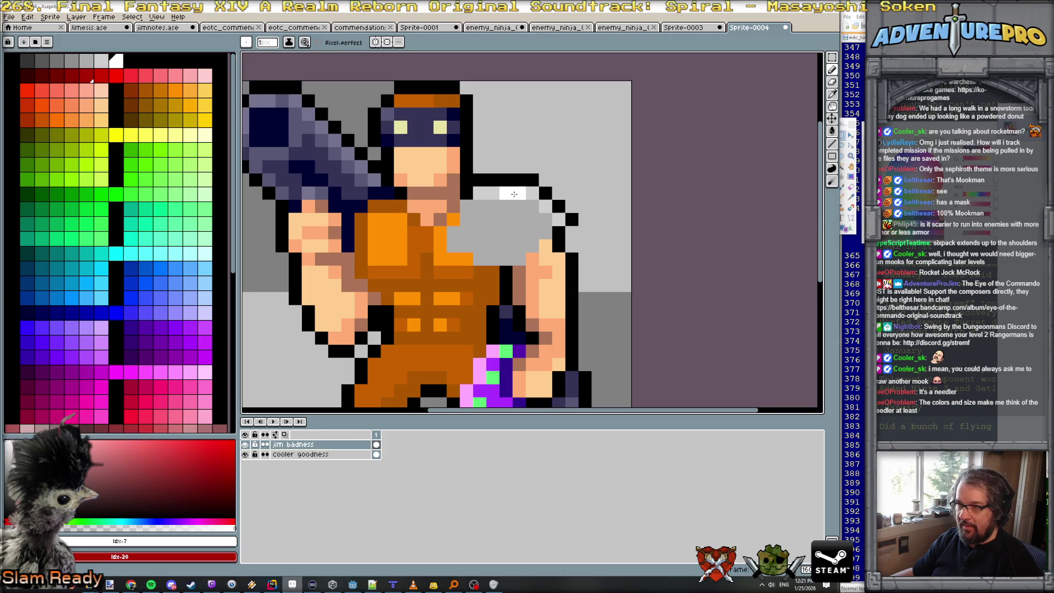
left_click_drag(549, 209, 559, 219)
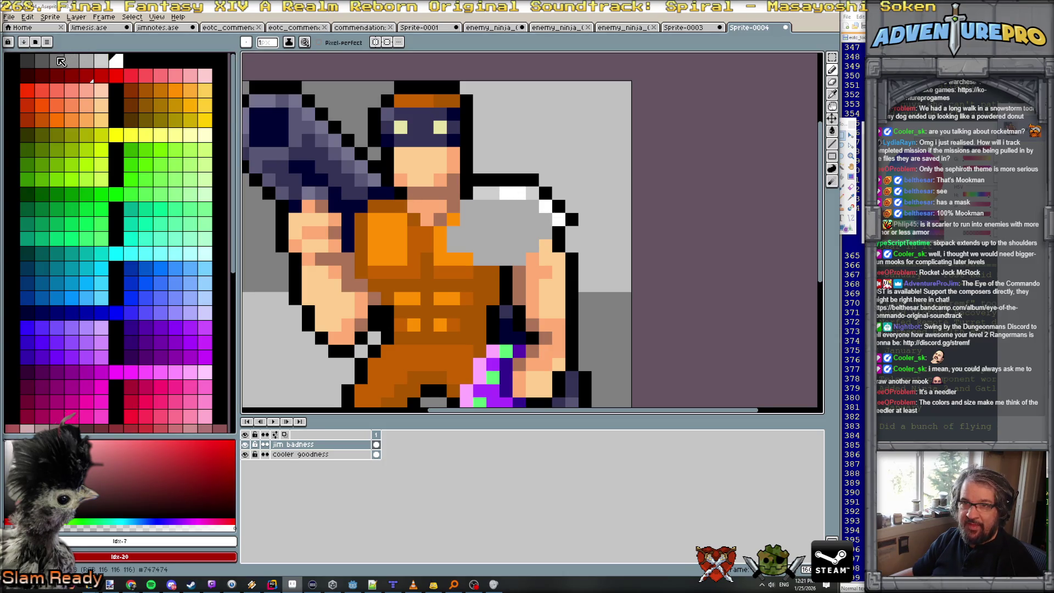
key("bracketleft")
key("bracketleft")
key("bracketleft")
mouse_move(453, 233)
left_mouse_down()
mouse_move(479, 255)
mouse_move(518, 257)
left_mouse_up()
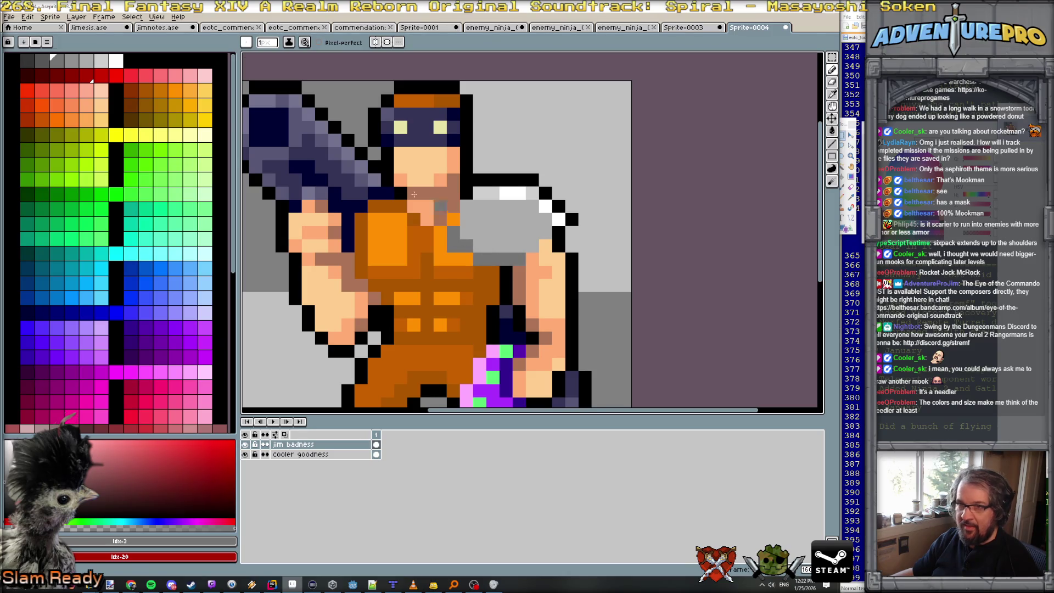
key("bracketright")
left_click(466, 207)
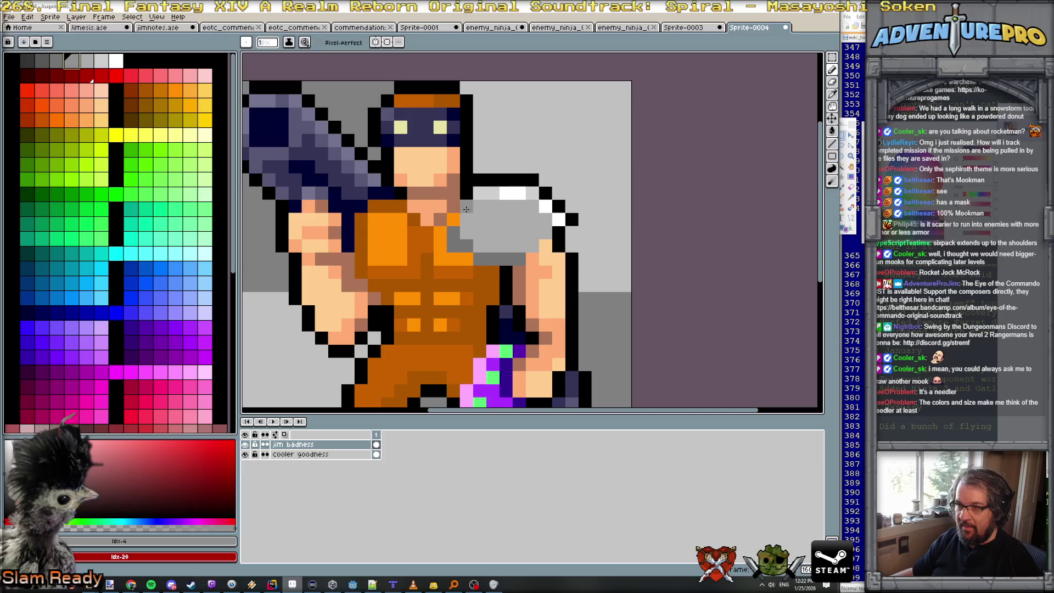
left_click_drag(474, 237, 491, 245)
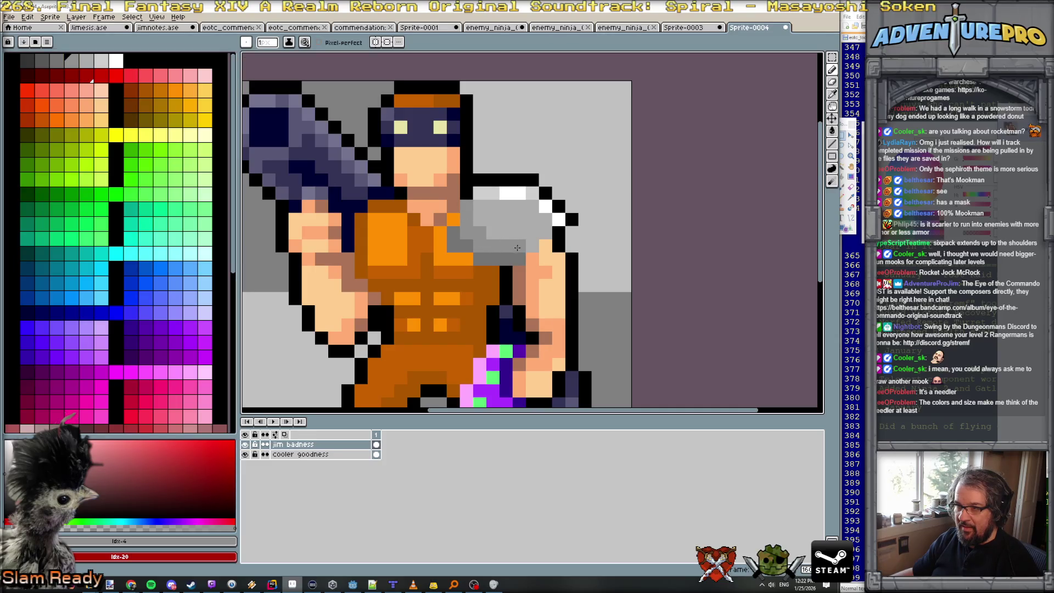
scroll(517, 247, "down", 6)
scroll(533, 259, "up", 1)
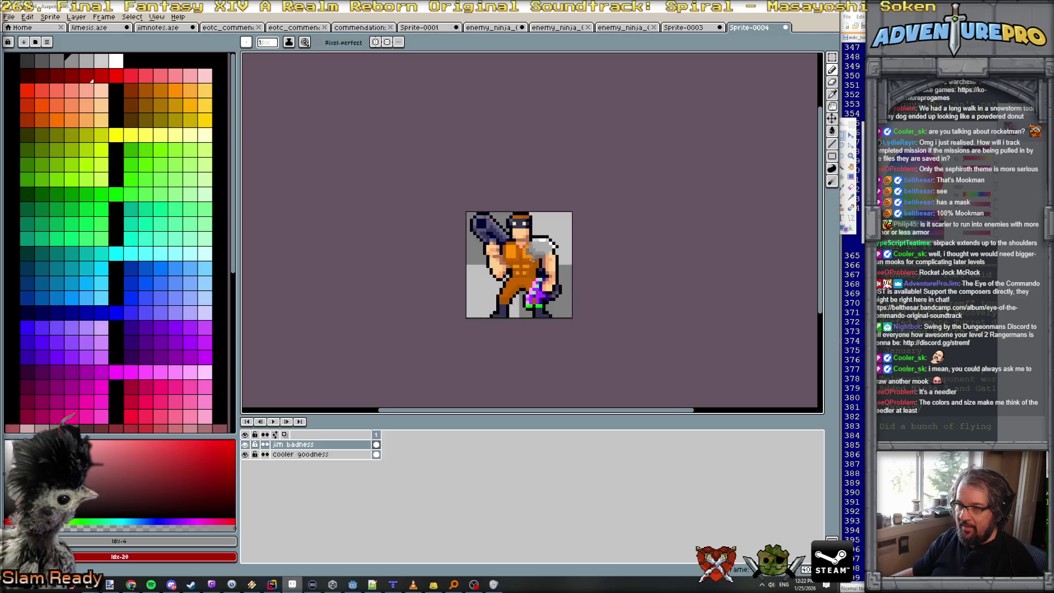
Pencil a dark brown beard under the mask and add a red pixel beside it.
scroll(563, 239, "up", 5)
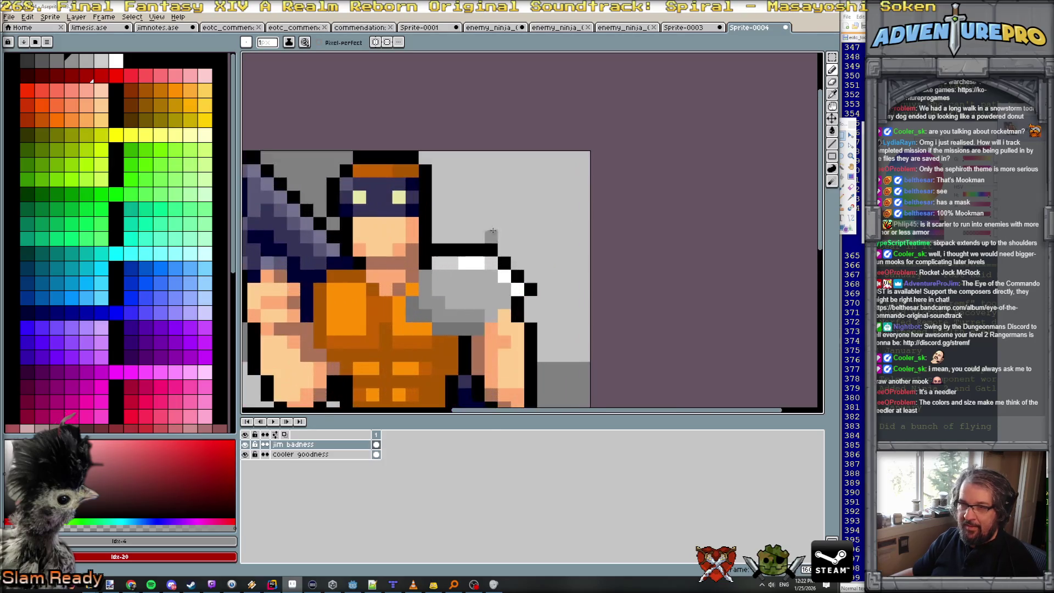
scroll(141, 165, "down", 2)
scroll(118, 146, "up", 2)
left_click(130, 119)
left_click(386, 237)
mouse_move(394, 248)
left_mouse_down()
mouse_move(412, 262)
mouse_move(412, 249)
left_mouse_up()
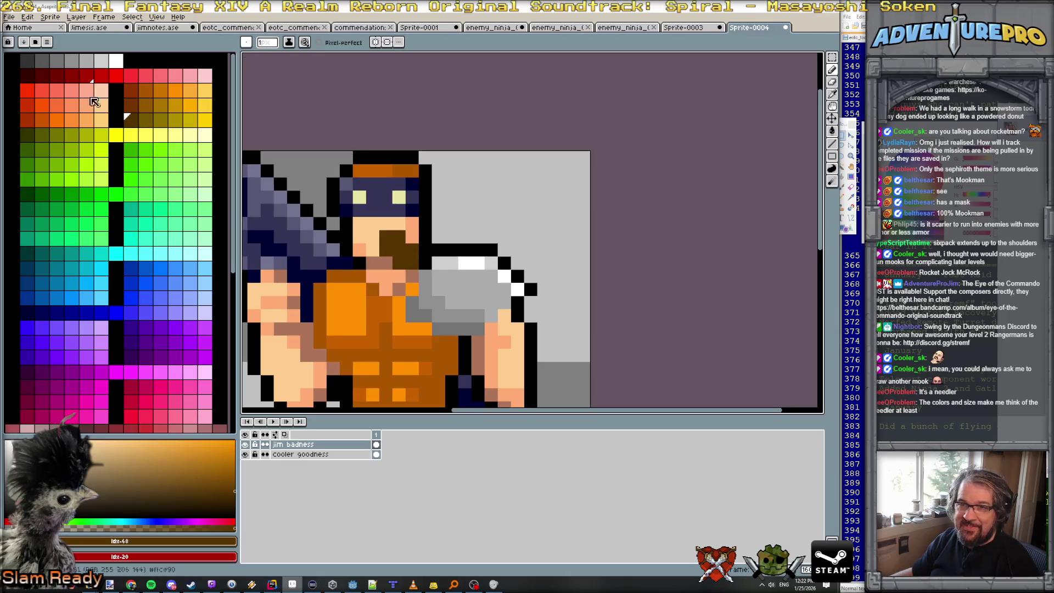
left_click(116, 76)
scroll(663, 324, "down", 5)
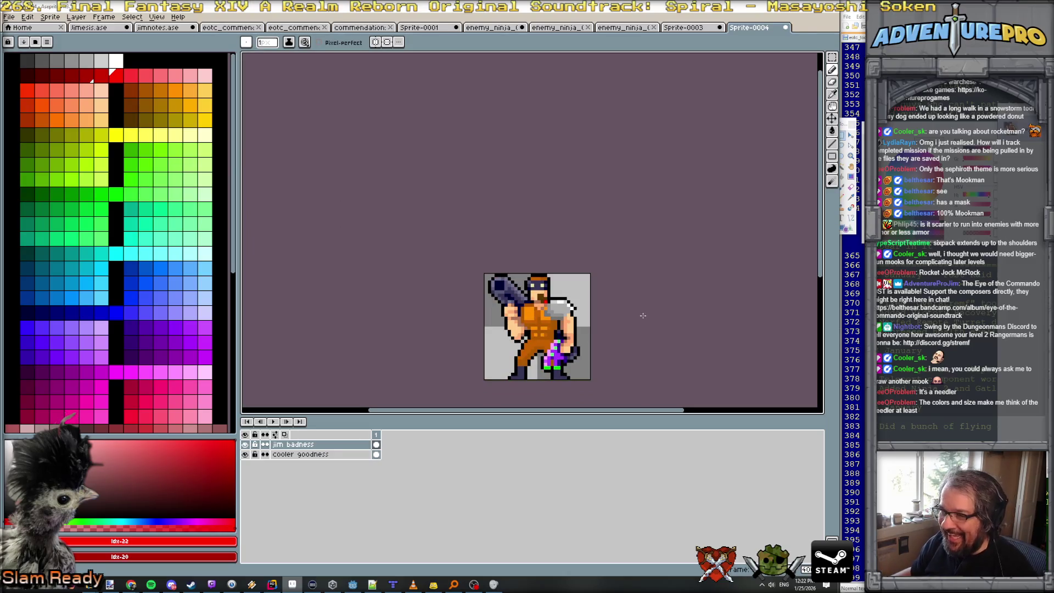
scroll(602, 344, "up", 2)
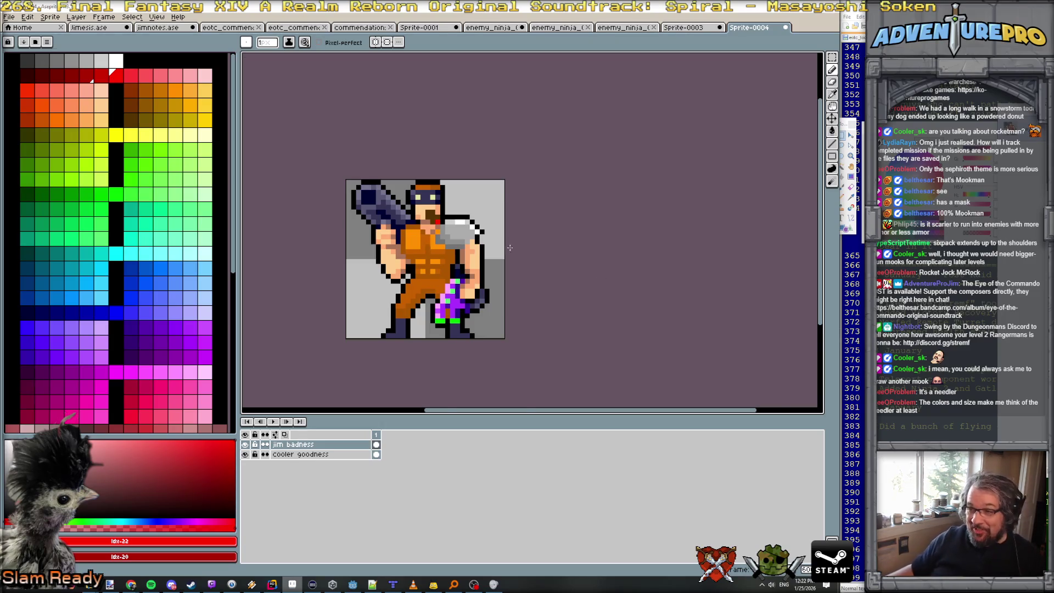
scroll(513, 248, "up", 3)
left_click(427, 245)
Draw a grey #747474 belt across the waist, undoing the lighter-grey touch-ups.
left_click(434, 244, "alt")
left_click(427, 244)
mouse_move(333, 323)
left_mouse_down()
mouse_move(320, 323)
mouse_move(396, 322)
left_mouse_up()
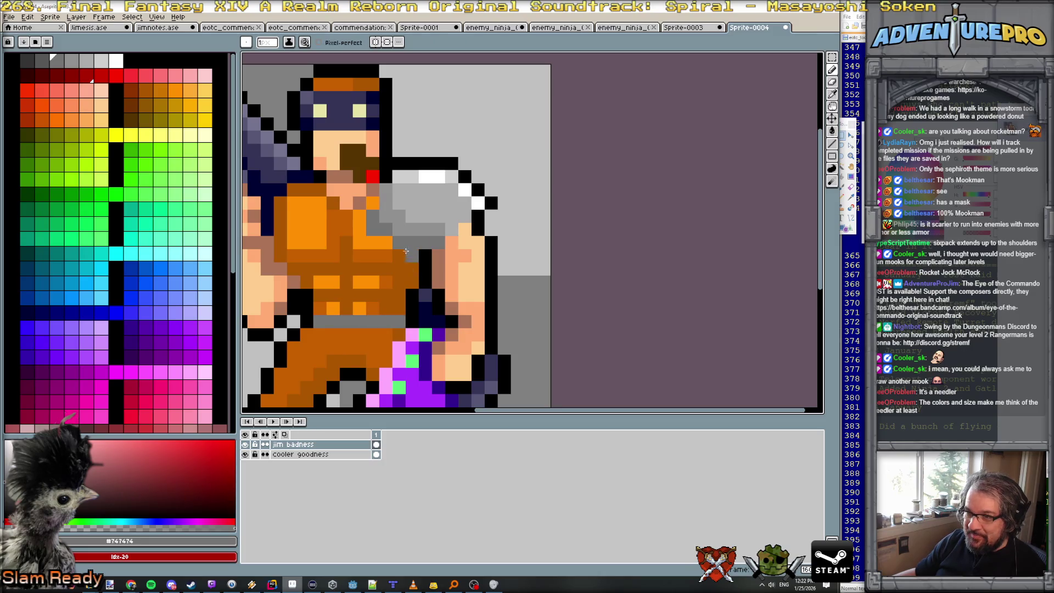
left_click(402, 235, "alt")
left_click(317, 313)
left_click(344, 311)
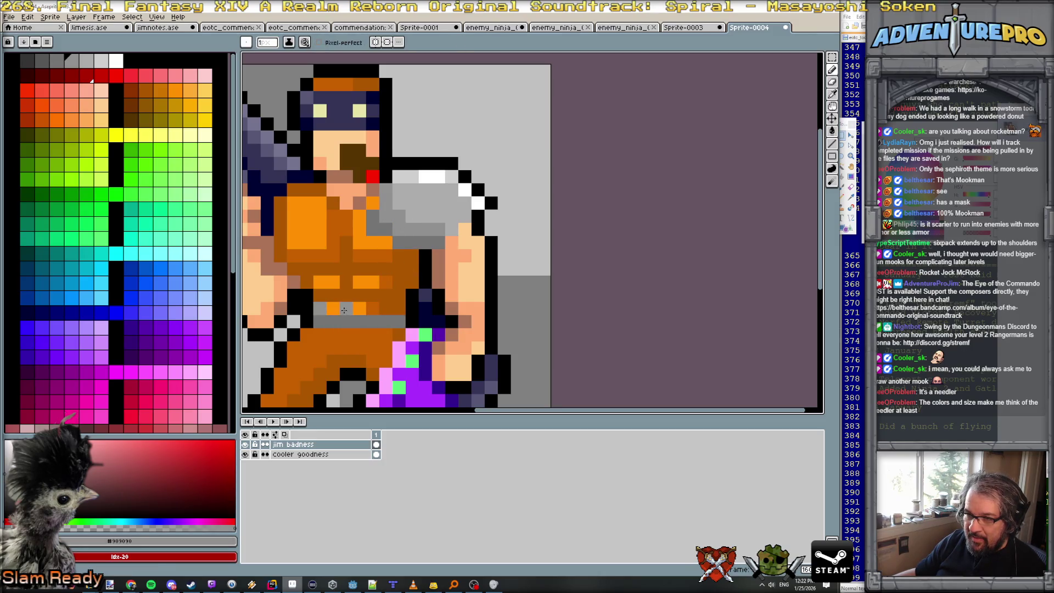
key("ctrl+z")
key("ctrl+z")
key("ctrl+z")
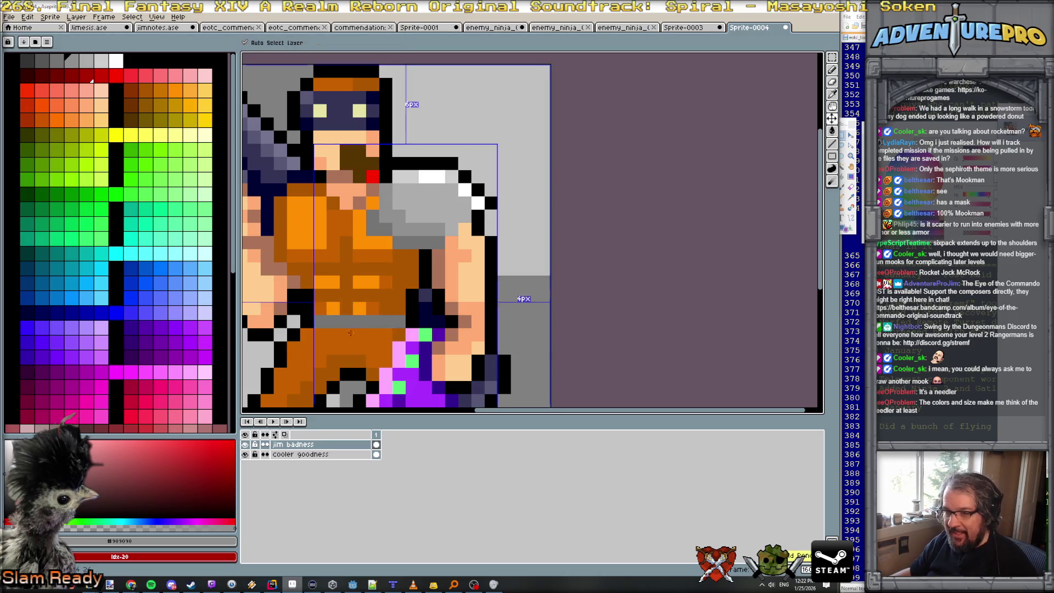
Paint the belt buckle yellow.
left_click(116, 134)
left_click_drag(346, 322, 361, 326)
scroll(475, 348, "down", 5)
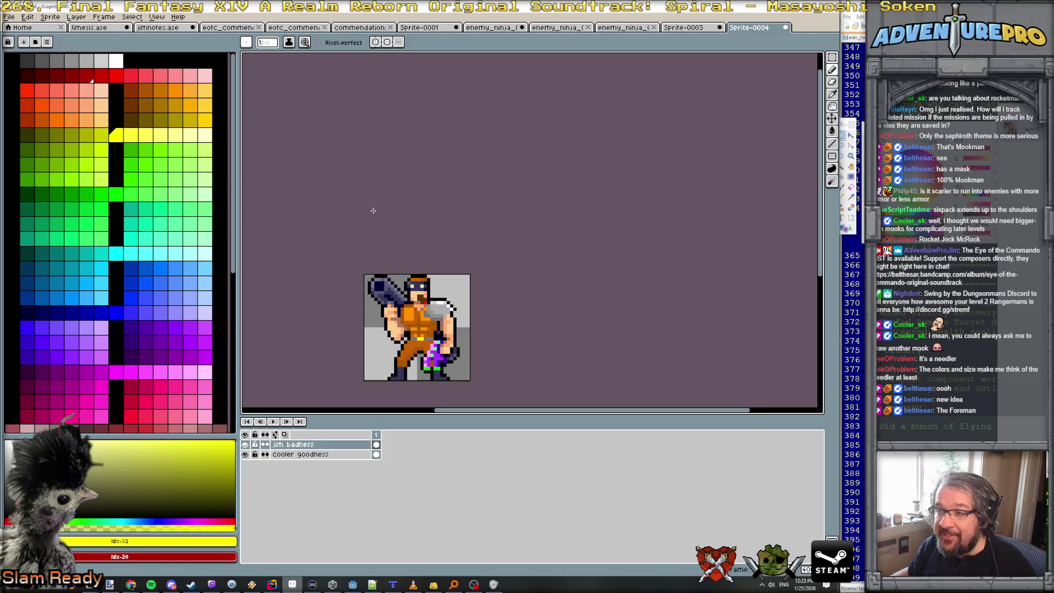
Save the sprite as mook_boss_mode_v1_01_new_01.ase in the eotc scratch folder.
left_click(9, 17)
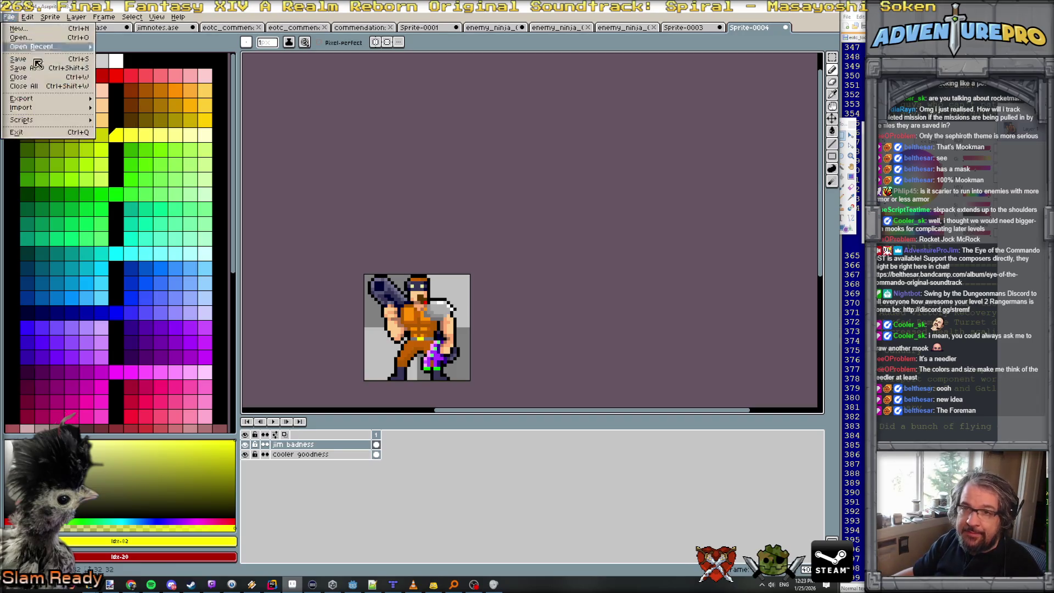
left_click(25, 79)
left_click(383, 34)
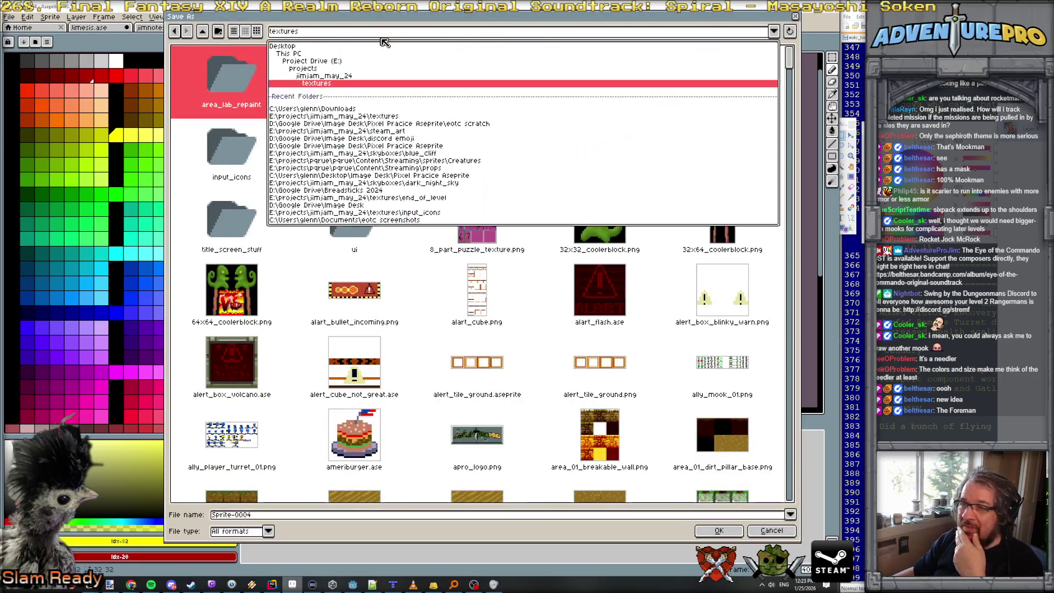
left_click(445, 126)
left_click(210, 519)
type("ook_boss_mode")
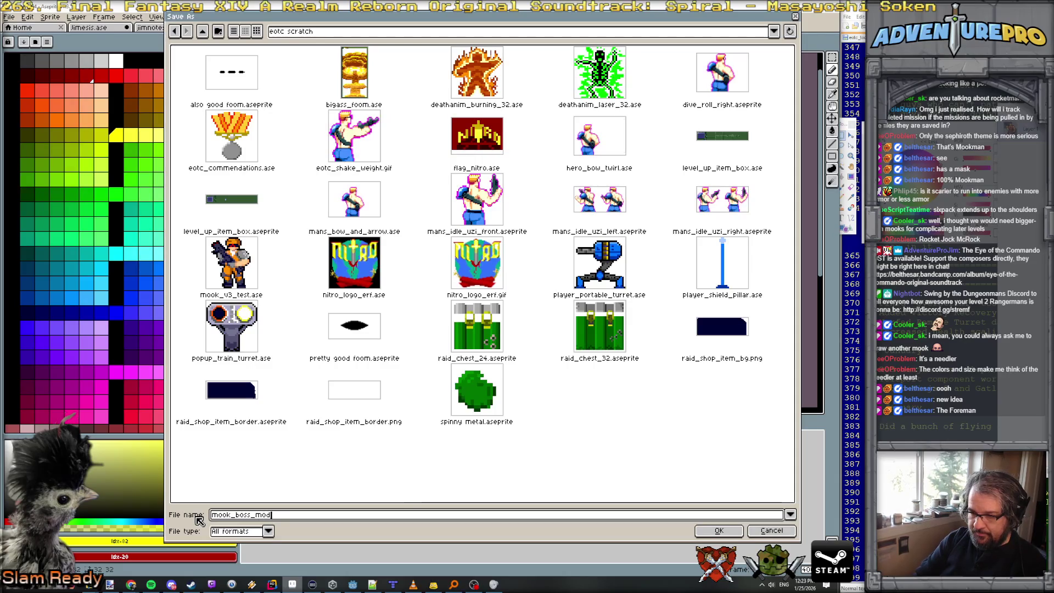
type("_v1_01_new")
type("_01")
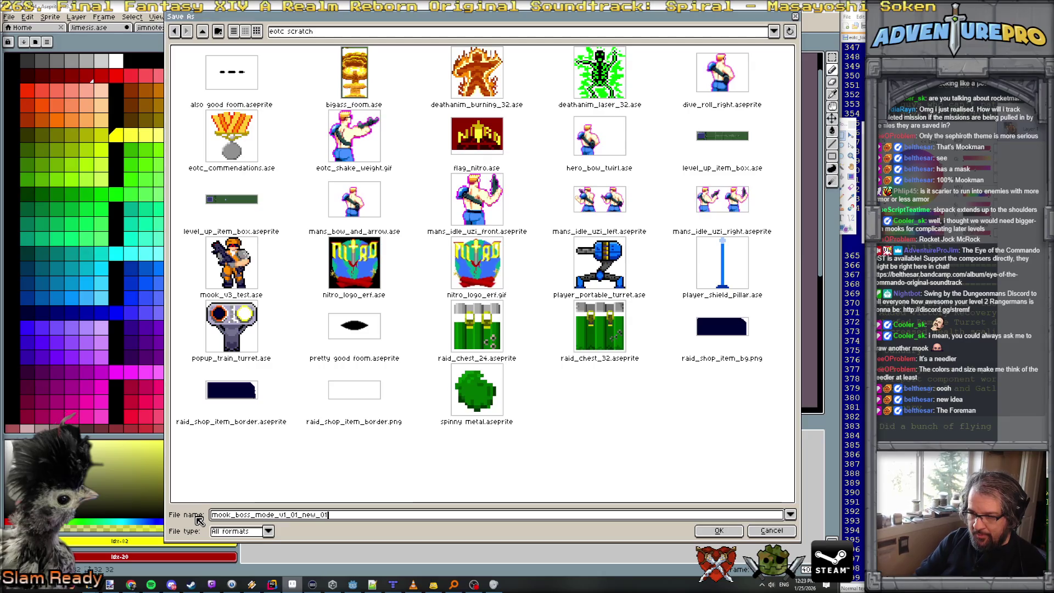
type("e")
key("Return")
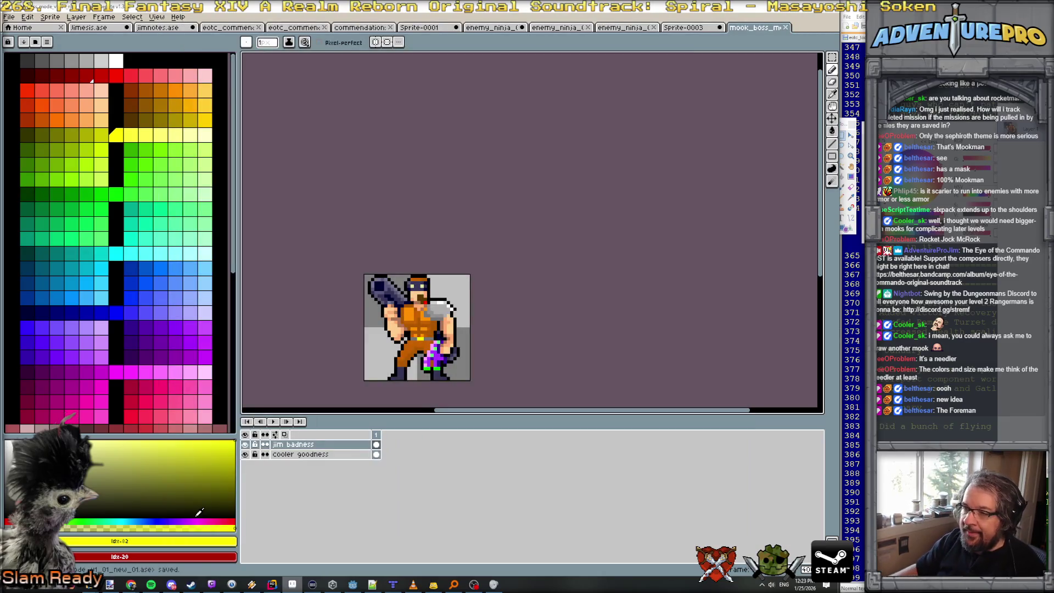
left_click_drag(528, 233, 549, 135)
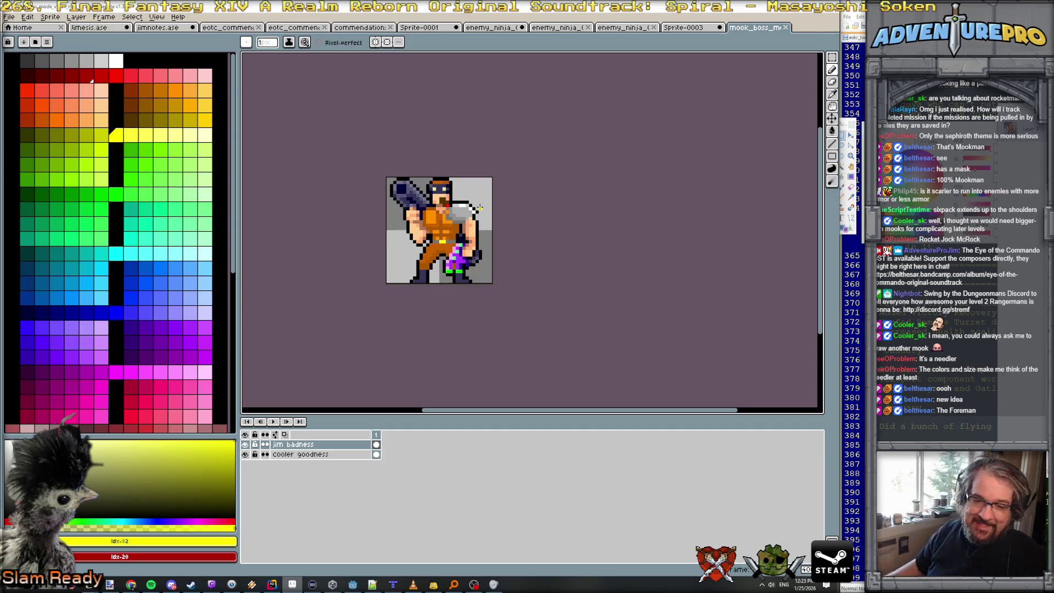
Start opening a file and jump to the textures folder from recent folders.
left_click(9, 17)
left_click(22, 40)
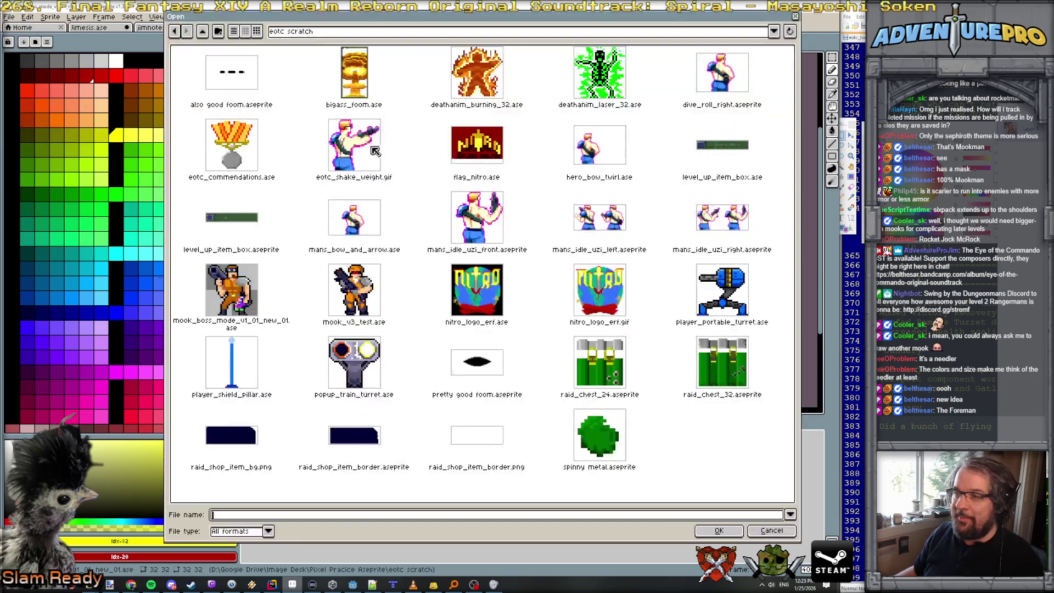
left_click(203, 31)
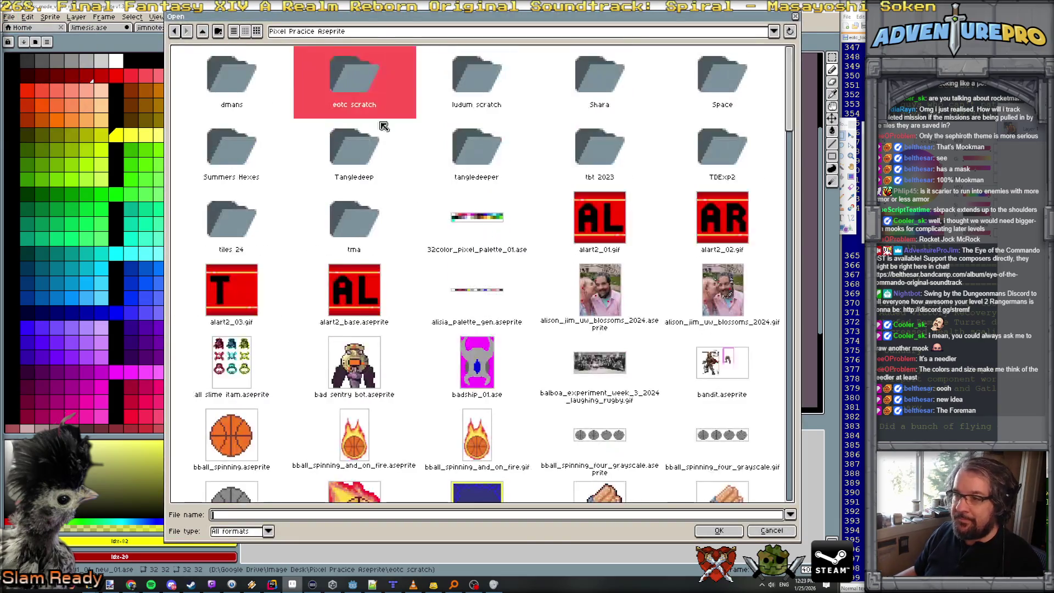
scroll(555, 252, "down", 3)
scroll(555, 252, "up", 2)
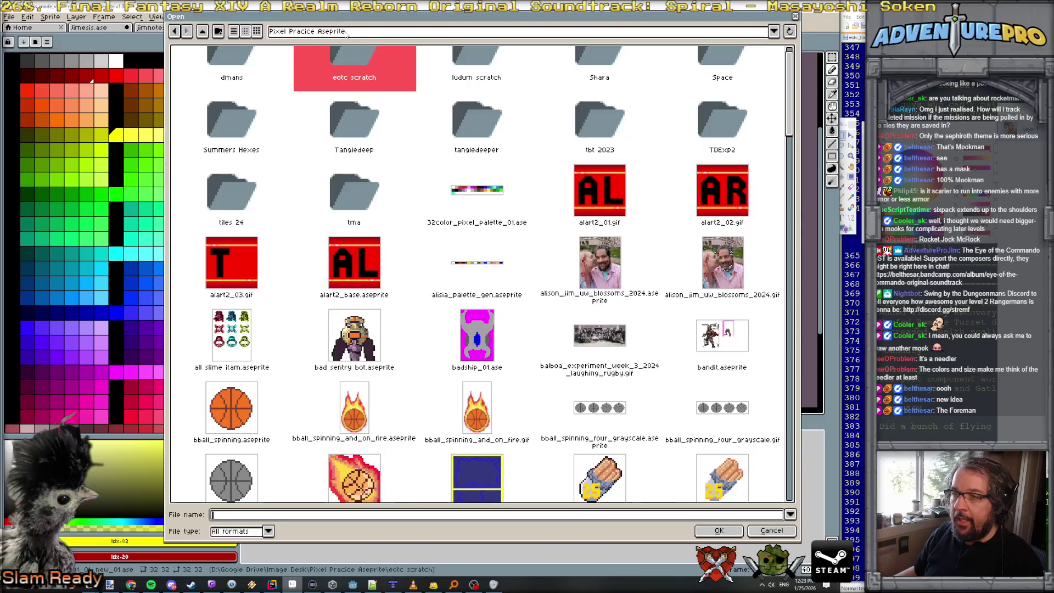
left_click(346, 32)
left_click(382, 126)
Browse the enemy sprites and open enemy_big_hammer_02.ase.
scroll(555, 322, "down", 10)
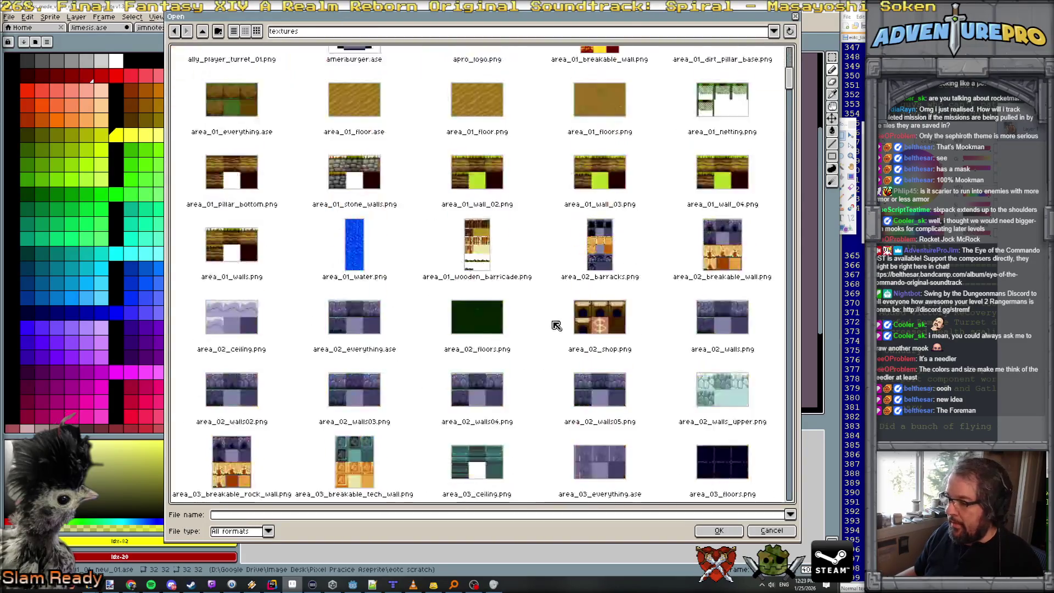
scroll(555, 325, "down", 5)
mouse_move(800, 151)
left_mouse_down()
mouse_move(811, 277)
mouse_move(811, 263)
left_mouse_up()
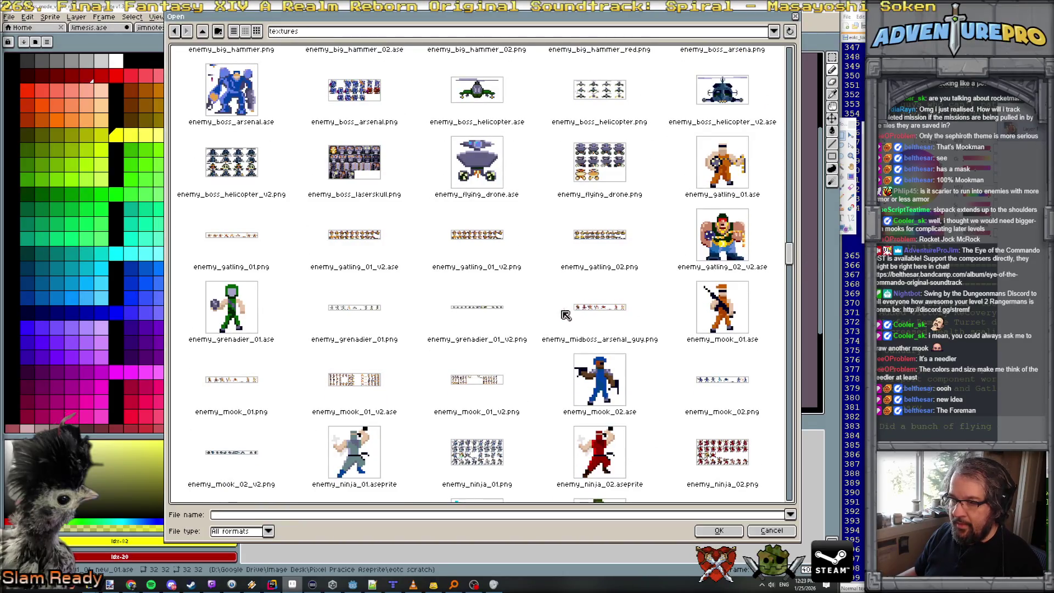
scroll(387, 354, "down", 3)
scroll(387, 355, "down", 6)
scroll(243, 331, "up", 9)
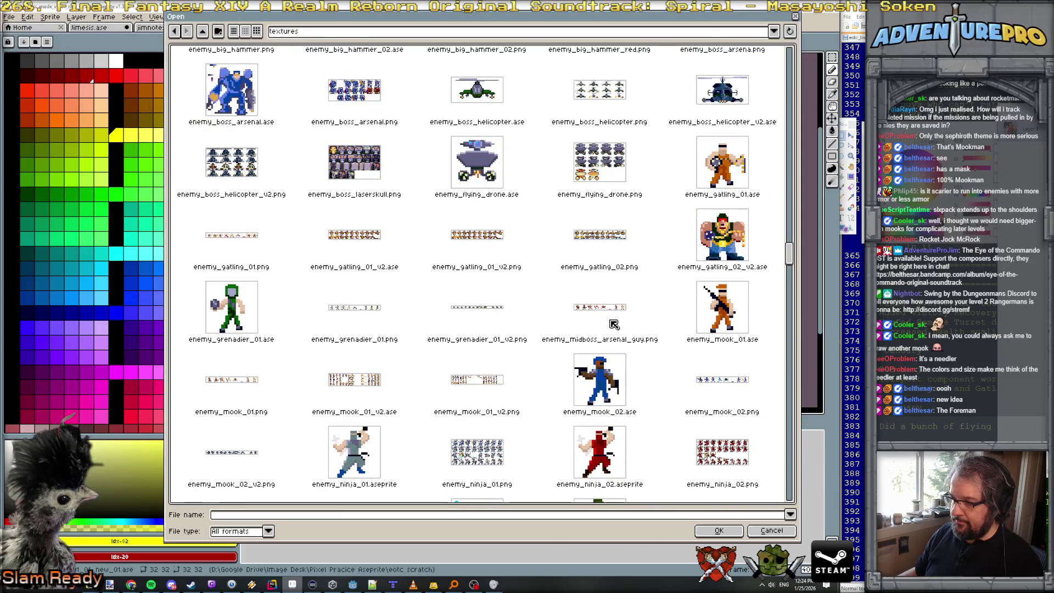
scroll(541, 338, "down", 2)
scroll(537, 341, "down", 13)
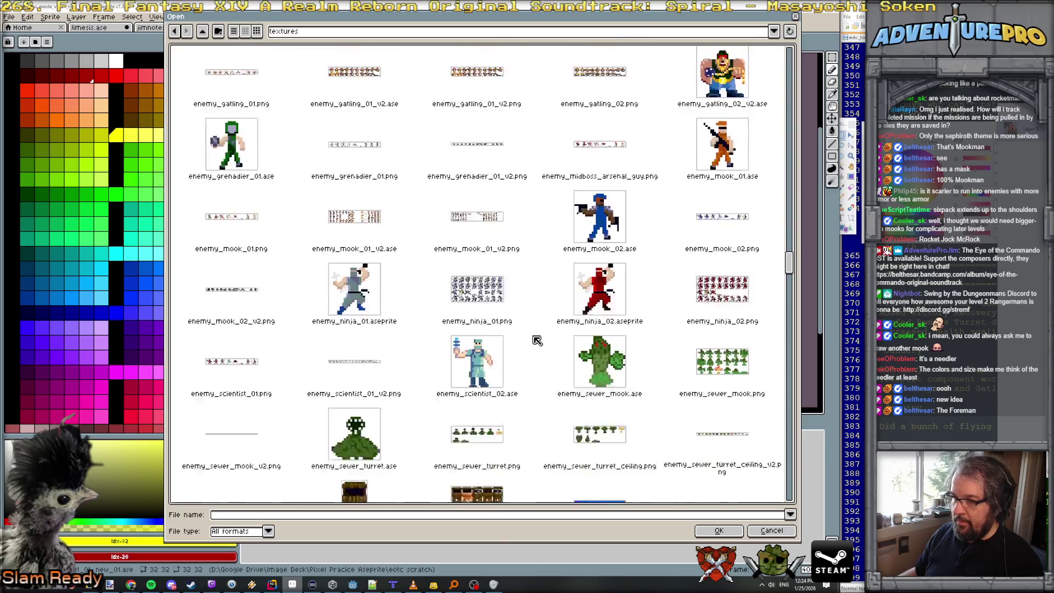
scroll(538, 341, "up", 9)
scroll(537, 341, "up", 9)
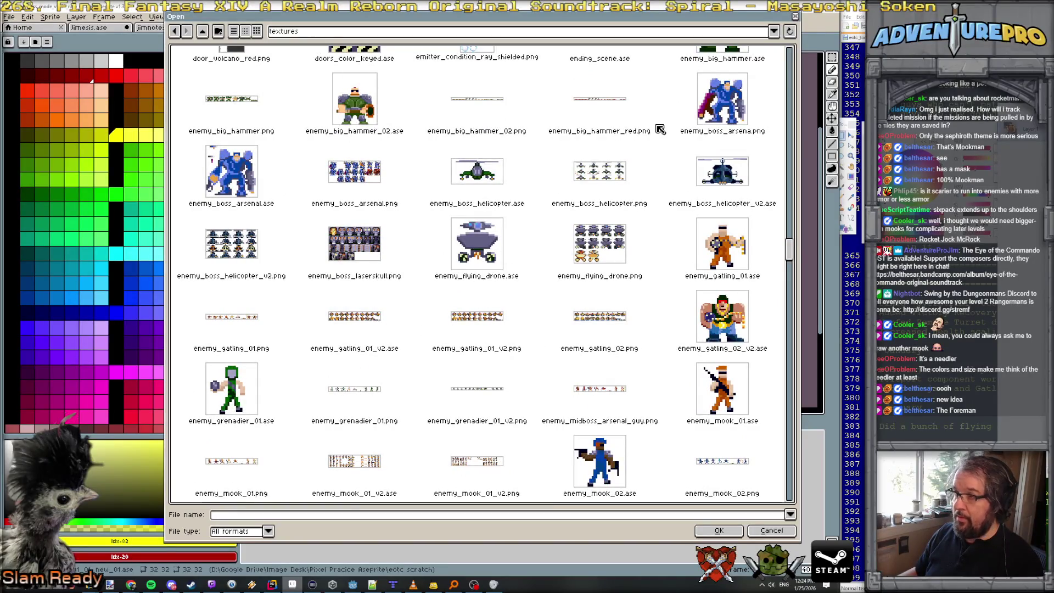
scroll(661, 182, "up", 2)
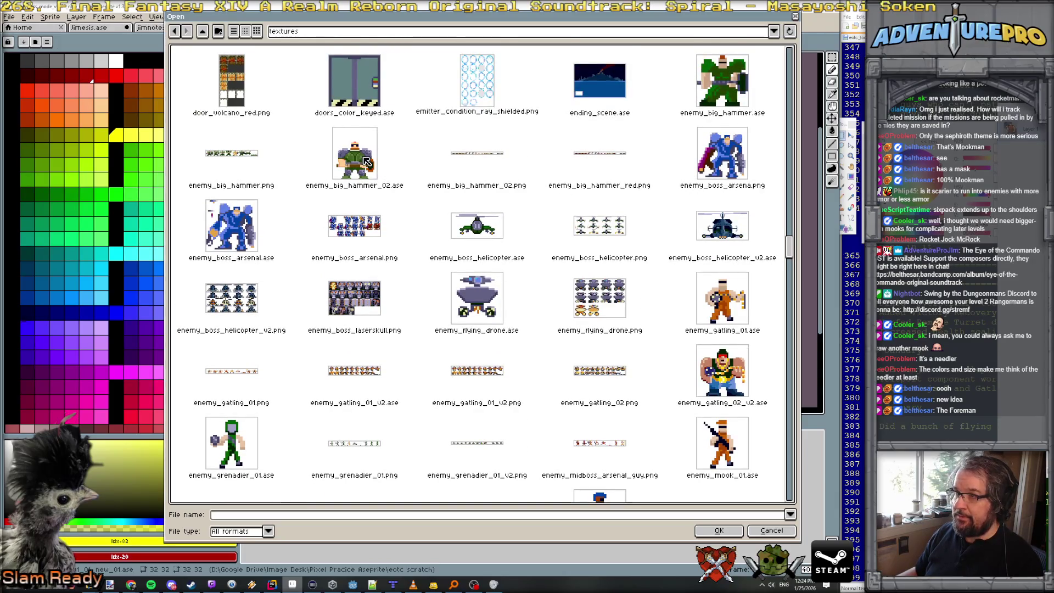
double_click(355, 154)
Play the hammer enemy's animation from frame 1.
scroll(578, 241, "up", 3)
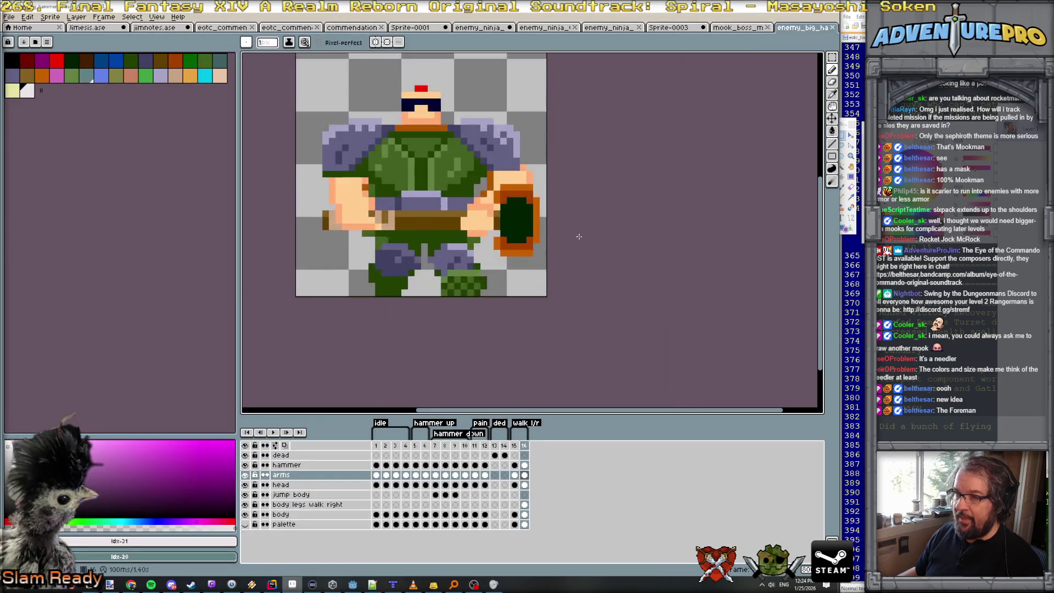
scroll(608, 219, "down", 1)
left_click(379, 441)
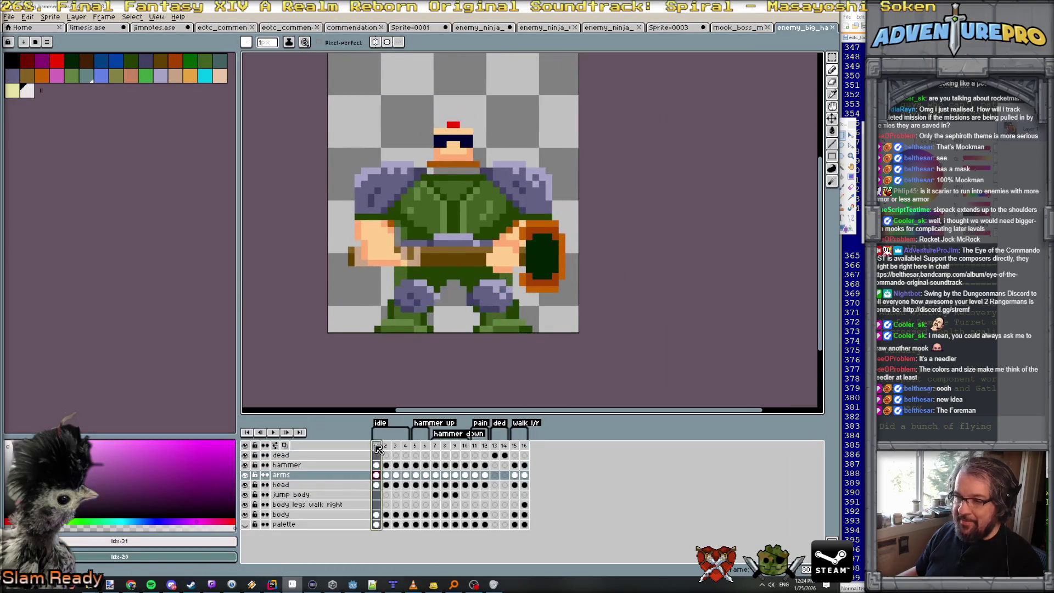
left_click(274, 433)
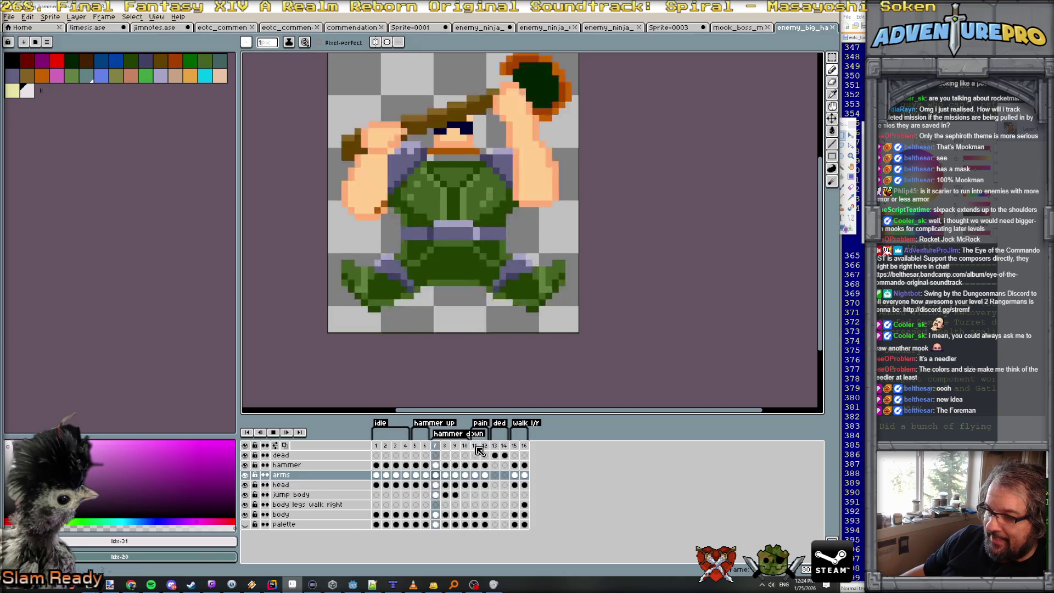
Inspect frames 13, 14 and 15 to see the dead and walk poses.
left_click(496, 450)
left_click(505, 450)
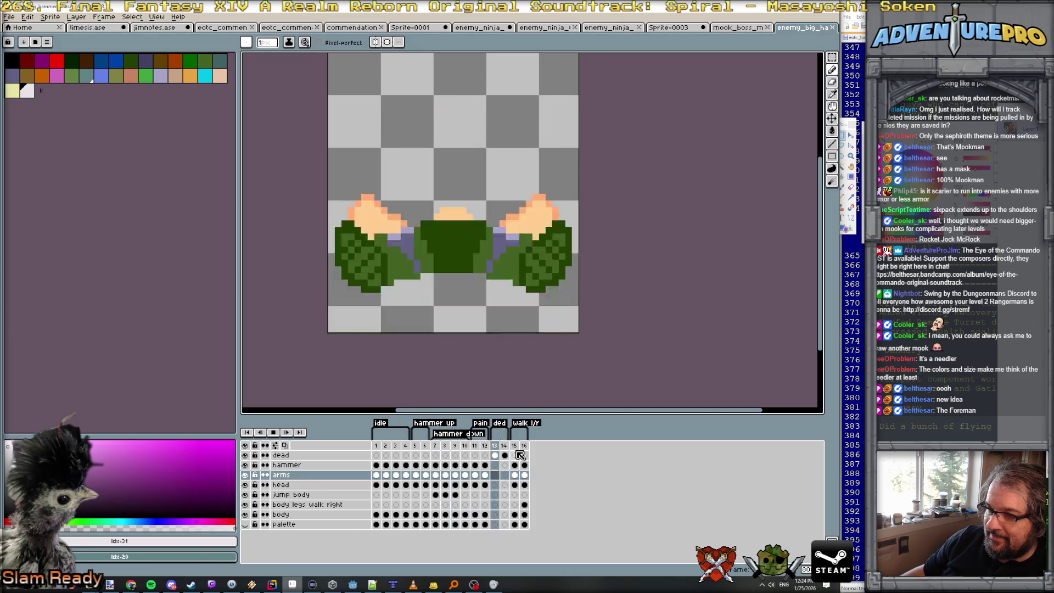
left_click(515, 450)
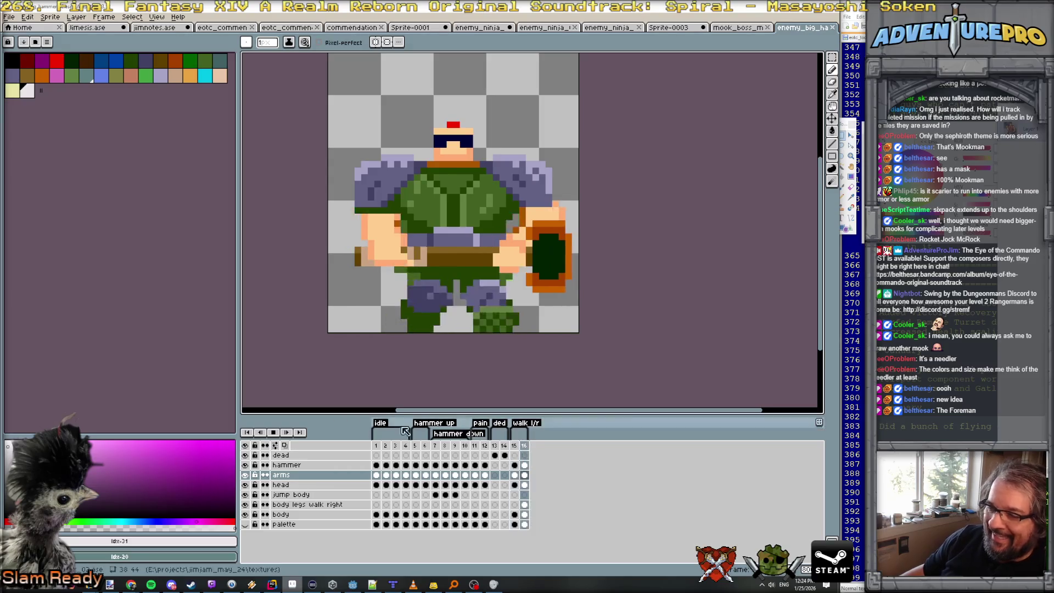
scroll(398, 352, "down", 1)
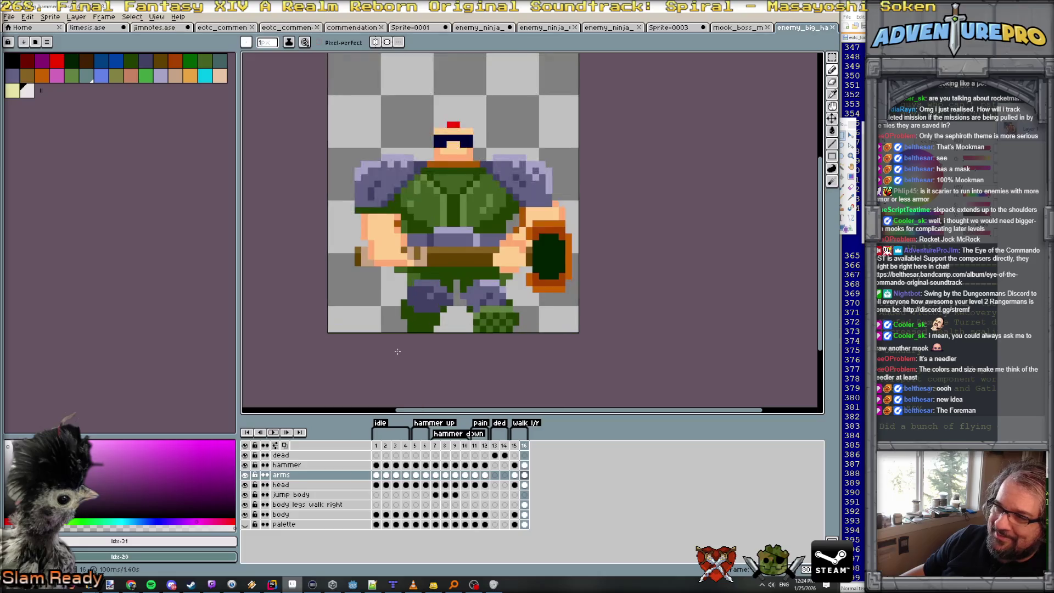
left_click(50, 17)
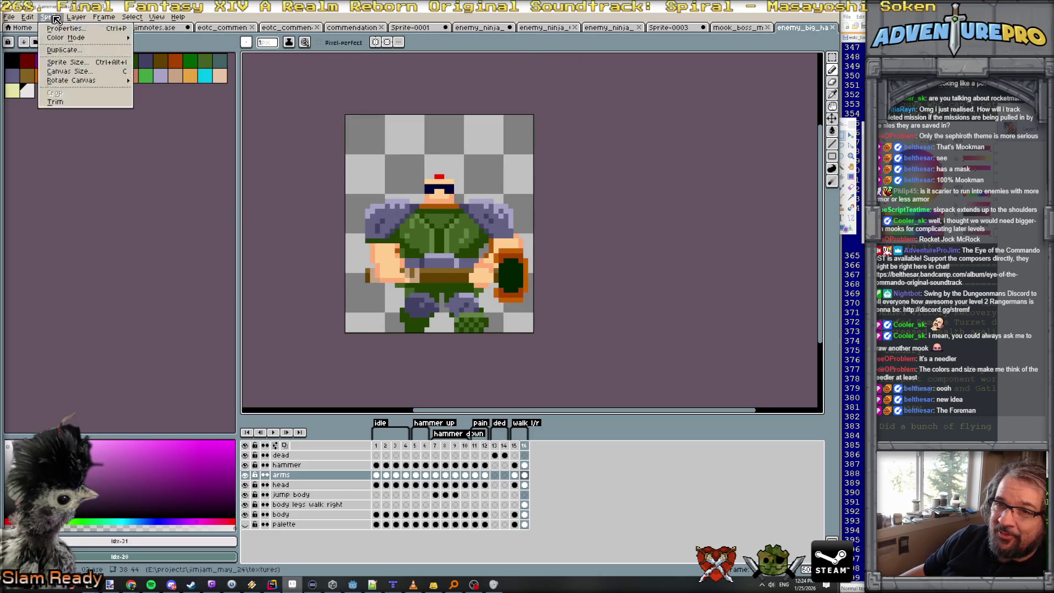
left_click(78, 80)
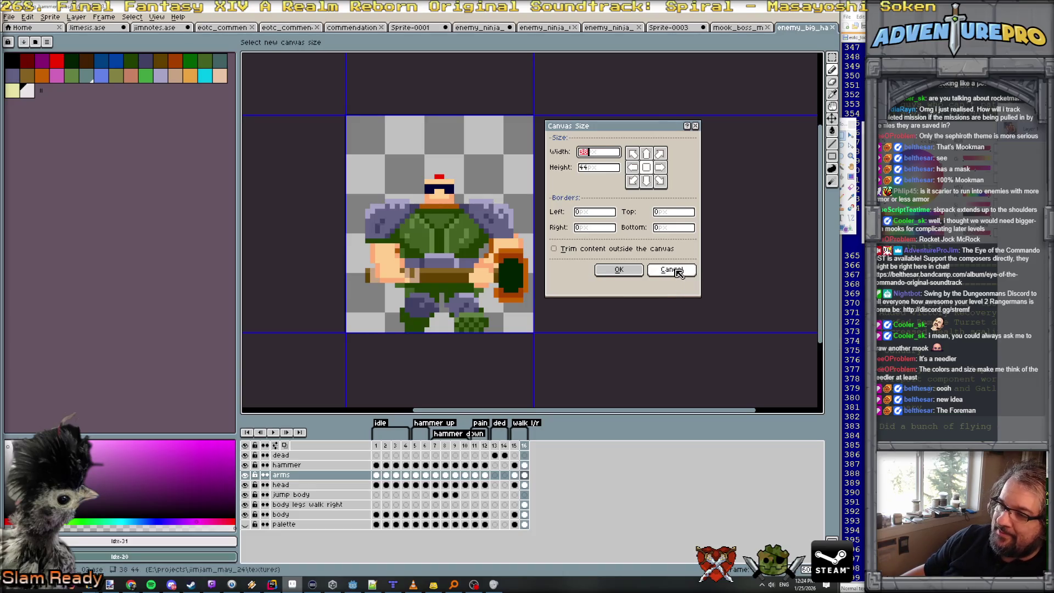
left_click(675, 269)
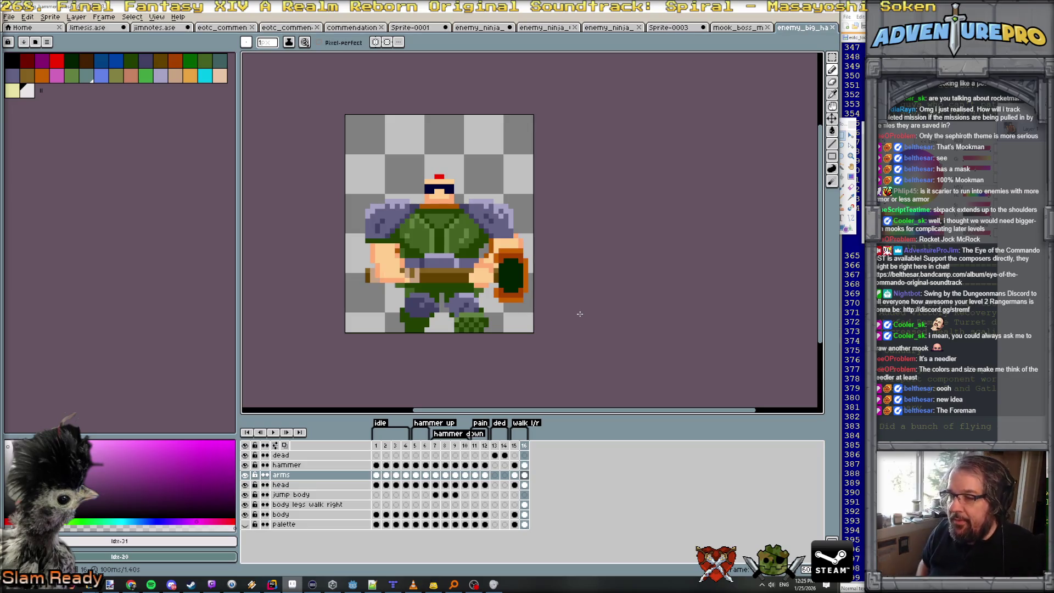
left_click(35, 44)
Load the gen512_eotc palette into the hammer enemy sprite.
scroll(83, 296, "down", 8)
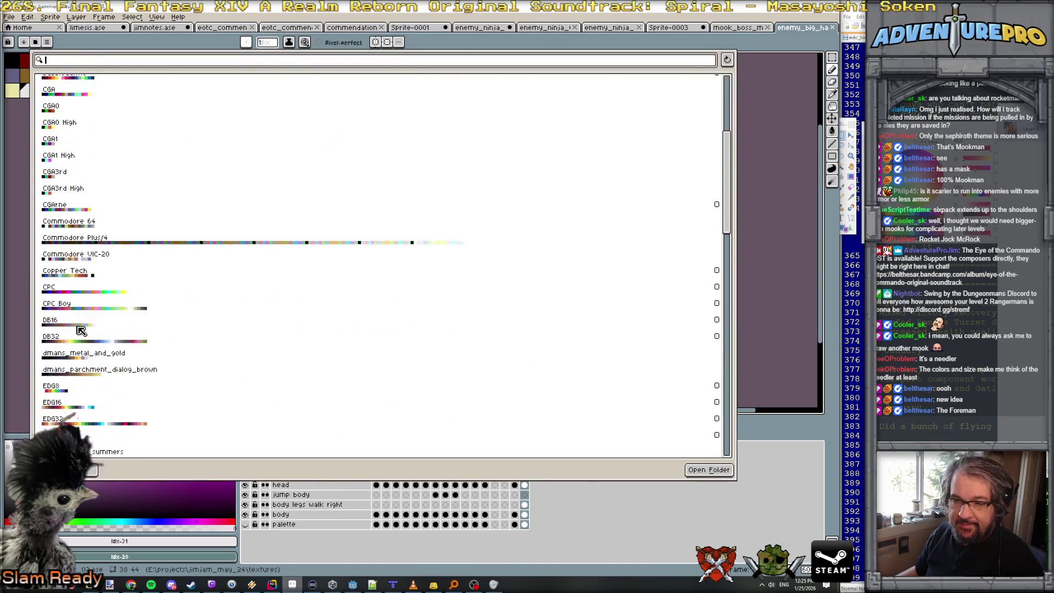
left_click(95, 397)
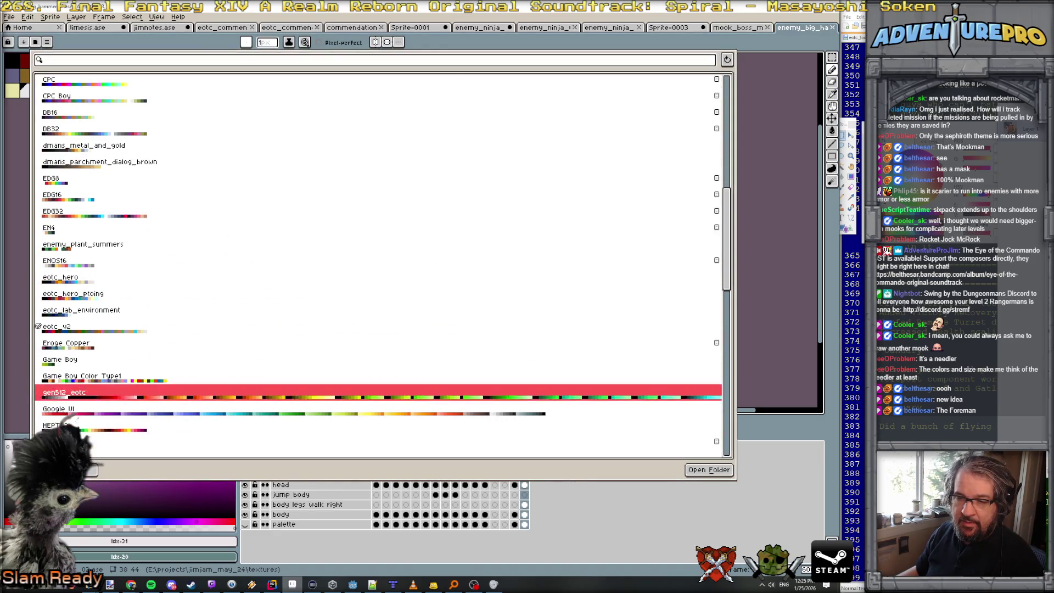
scroll(457, 225, "up", 1)
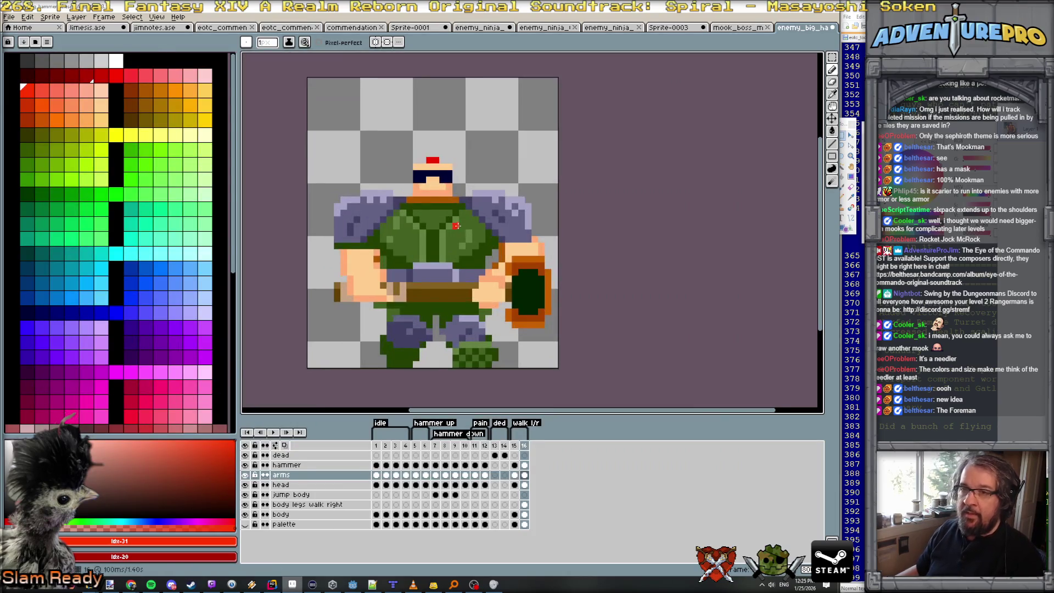
Save a copy as enemy_big_hammer_03.ase in the eotc scratch folder and show frame 1.
left_click(9, 21)
left_click(24, 78)
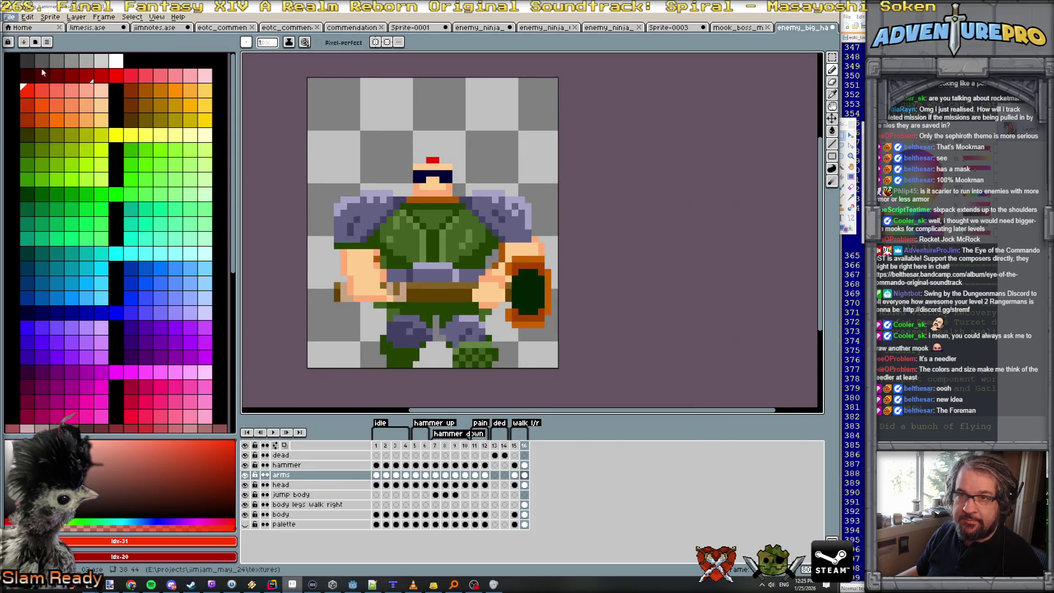
left_click(367, 34)
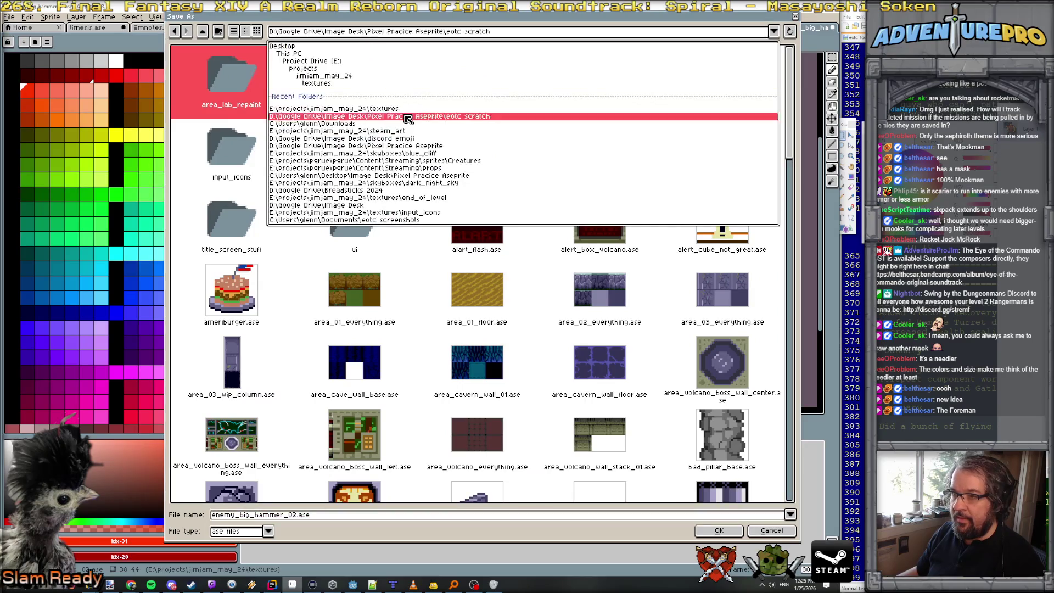
left_click(406, 116)
left_click(294, 516)
type("3")
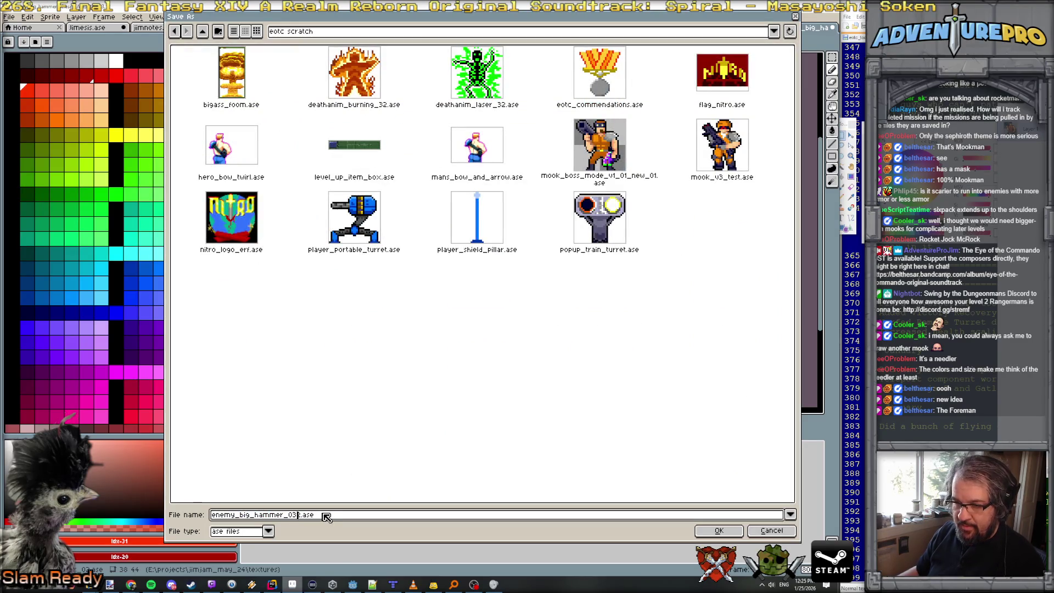
key("Return")
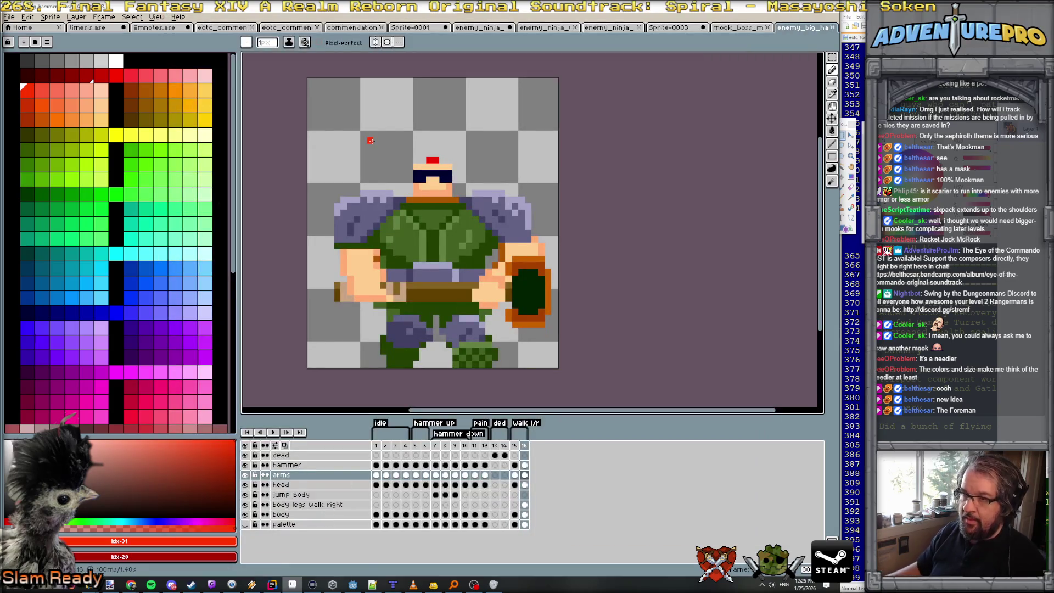
scroll(363, 246, "down", 1)
scroll(362, 246, "up", 1)
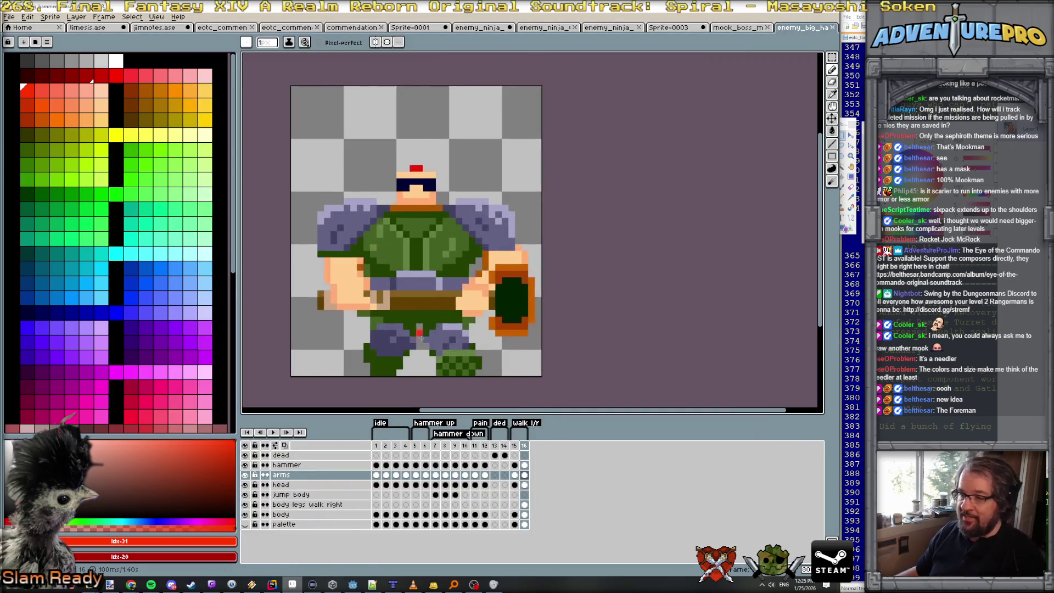
left_click(377, 446)
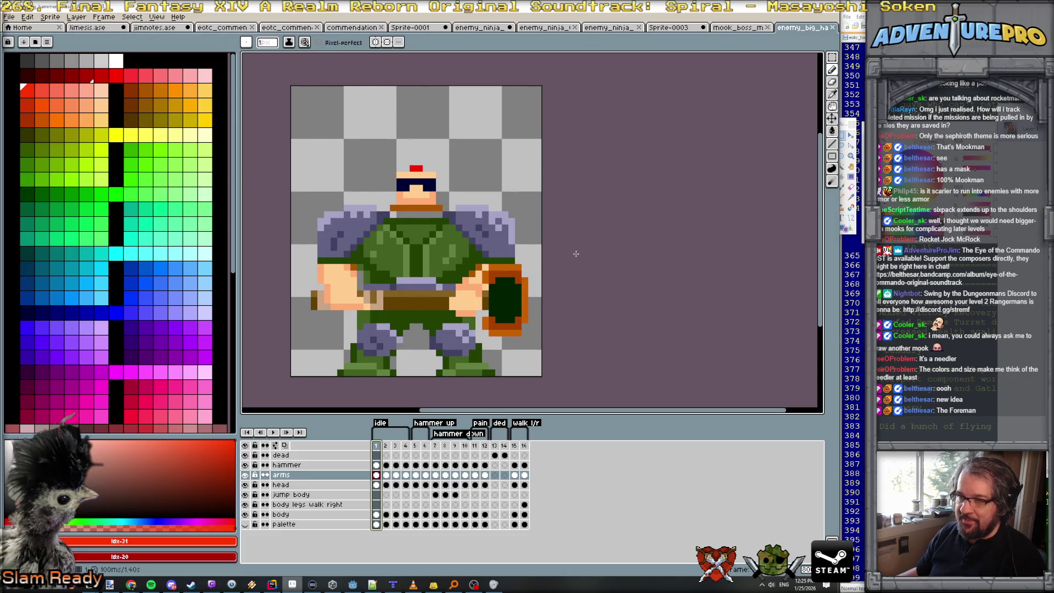
Sample the sprite's dark green, purple-grey, light purple and skin tone colours.
scroll(648, 220, "up", 1)
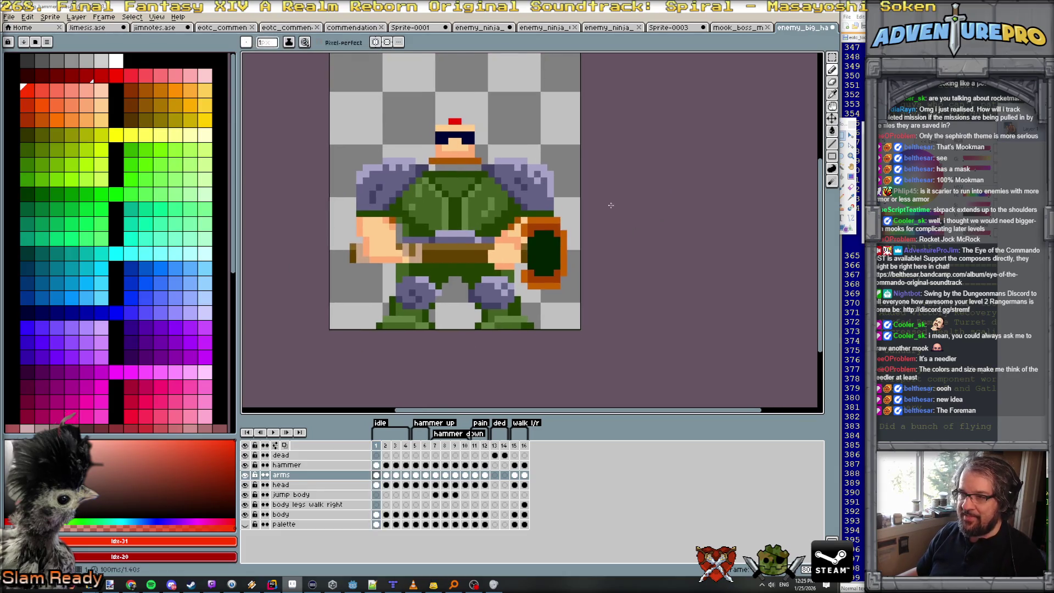
scroll(566, 195, "up", 1)
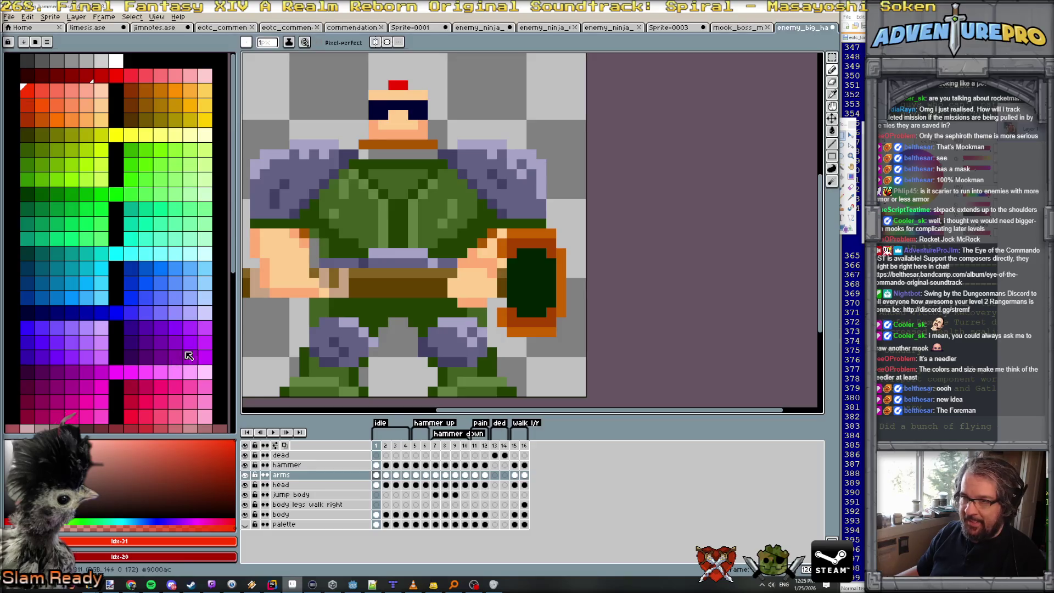
left_click(422, 214, "alt")
scroll(147, 254, "down", 10)
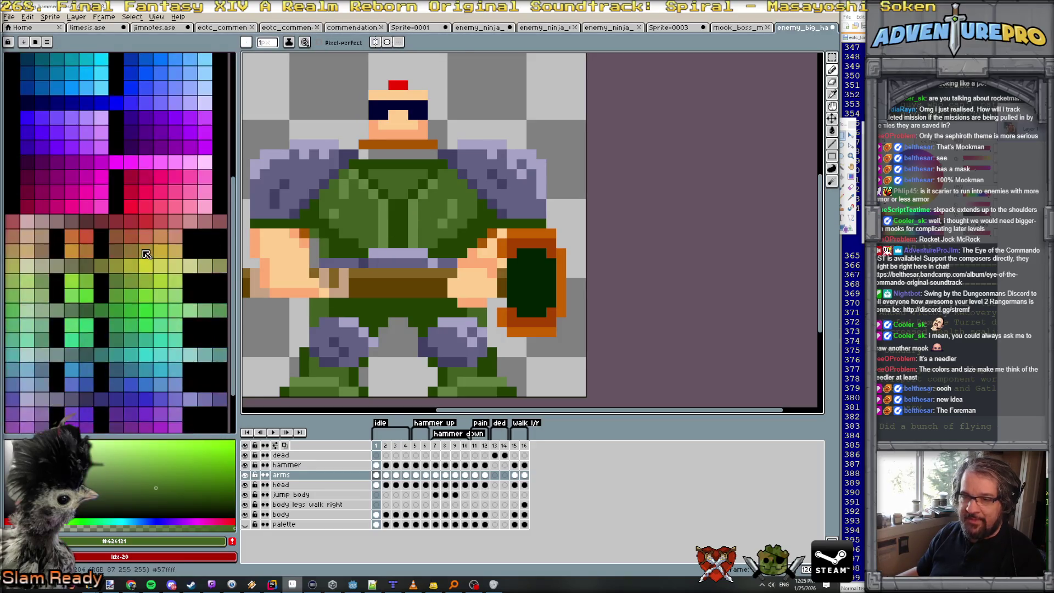
scroll(146, 253, "up", 10)
left_click(304, 173, "alt")
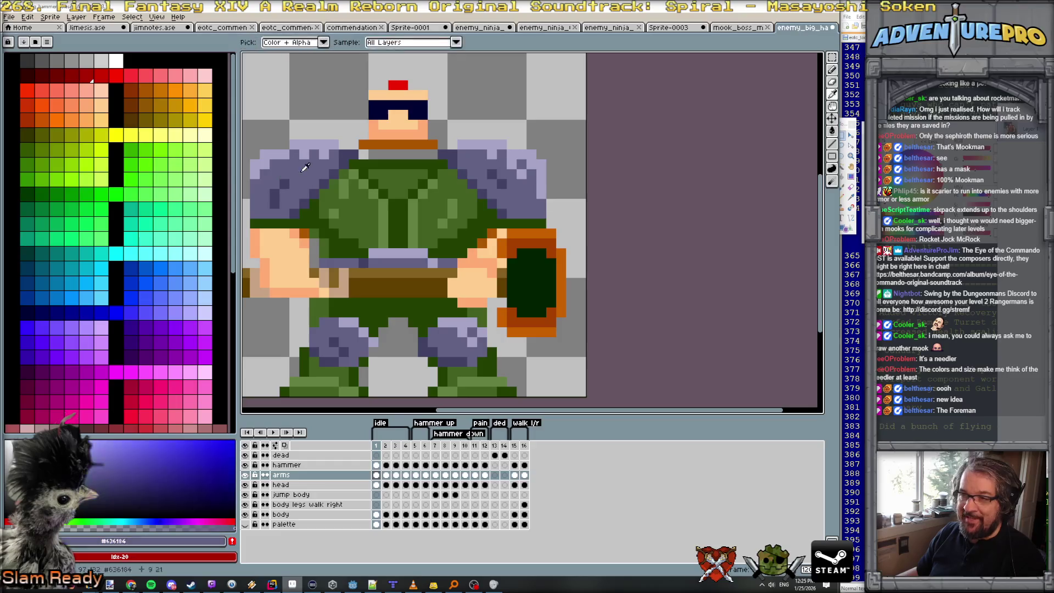
scroll(179, 229, "down", 5)
scroll(178, 230, "up", 5)
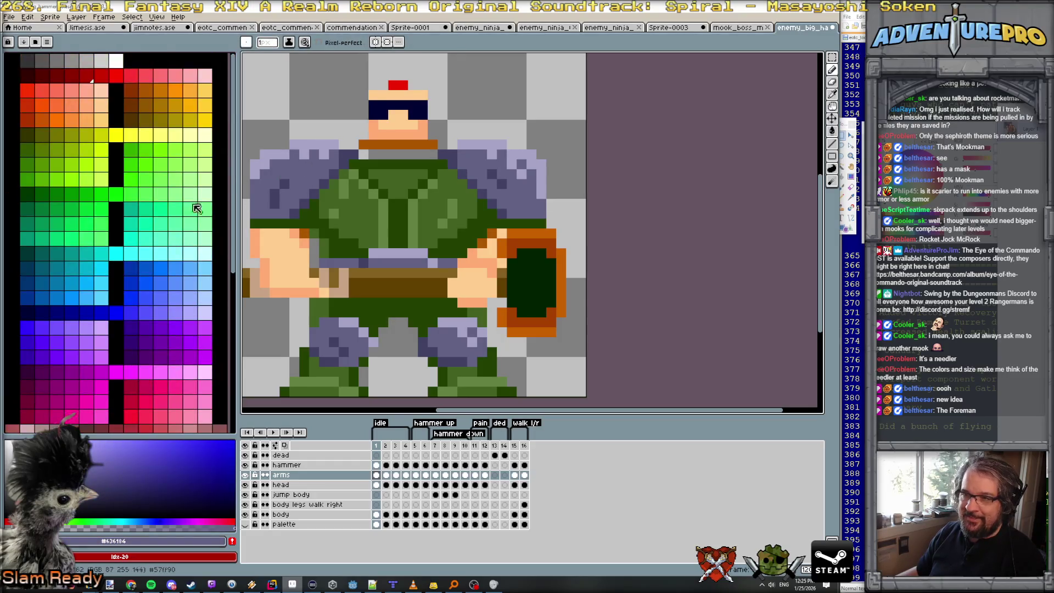
left_click(268, 153, "alt")
left_click(277, 251, "alt")
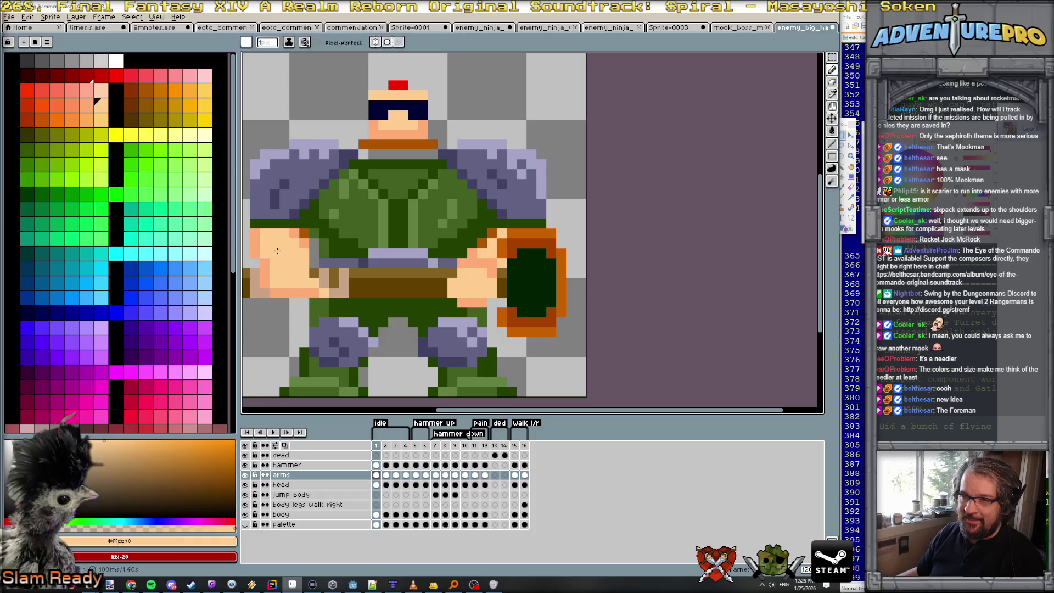
left_click(373, 223, "alt")
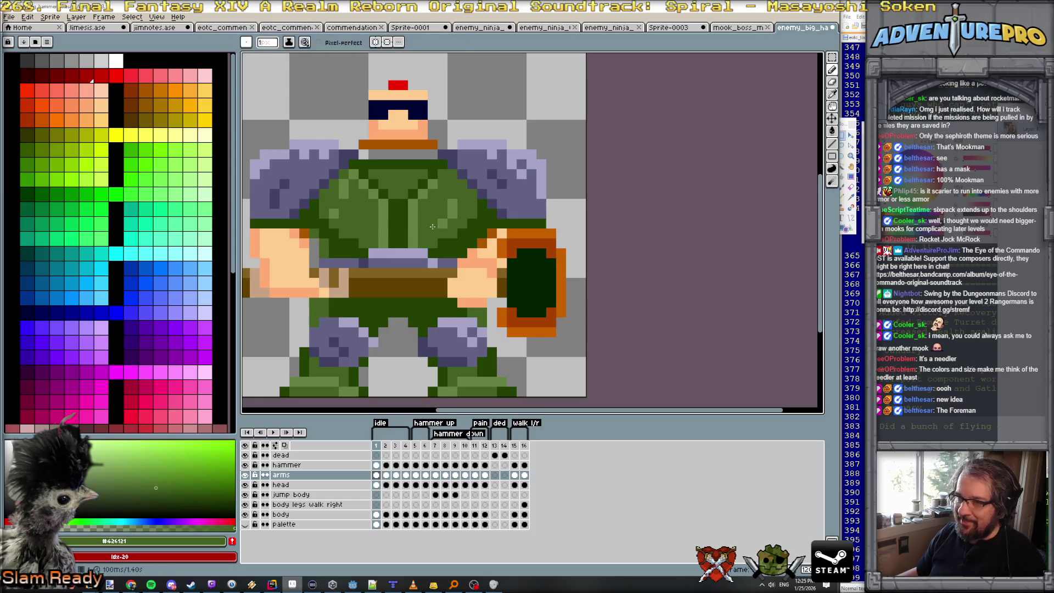
Choose a purple drawing colour and select the whole canvas on frame 1.
scroll(213, 264, "down", 3)
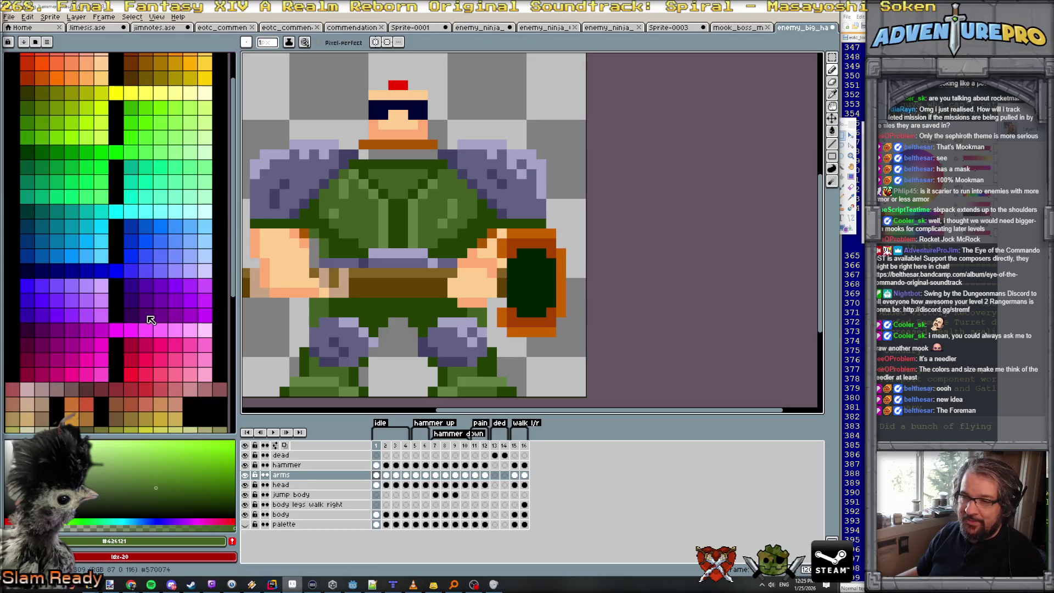
left_click(175, 315)
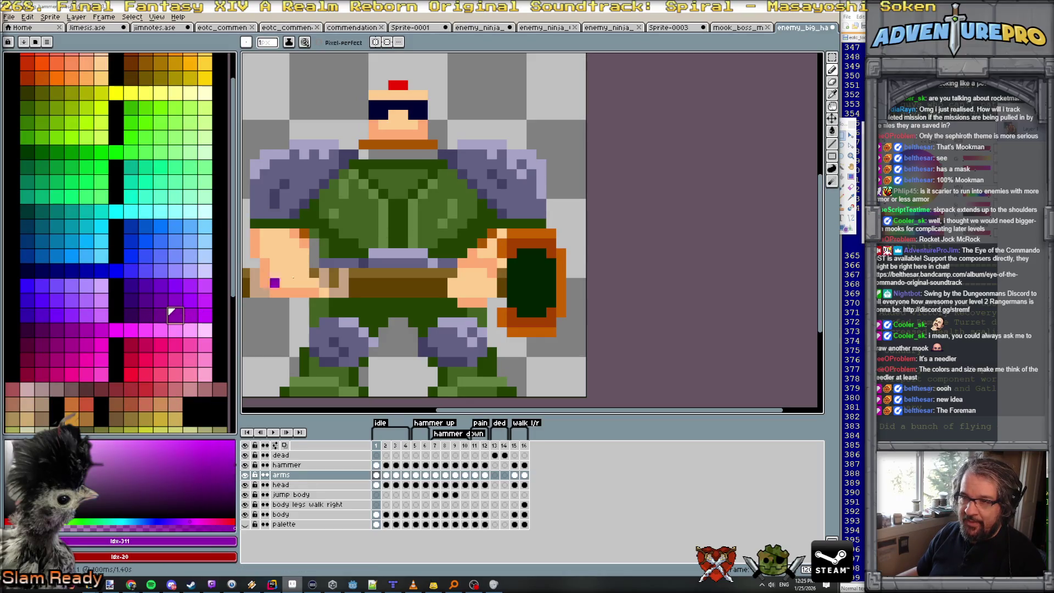
key("g")
key("f")
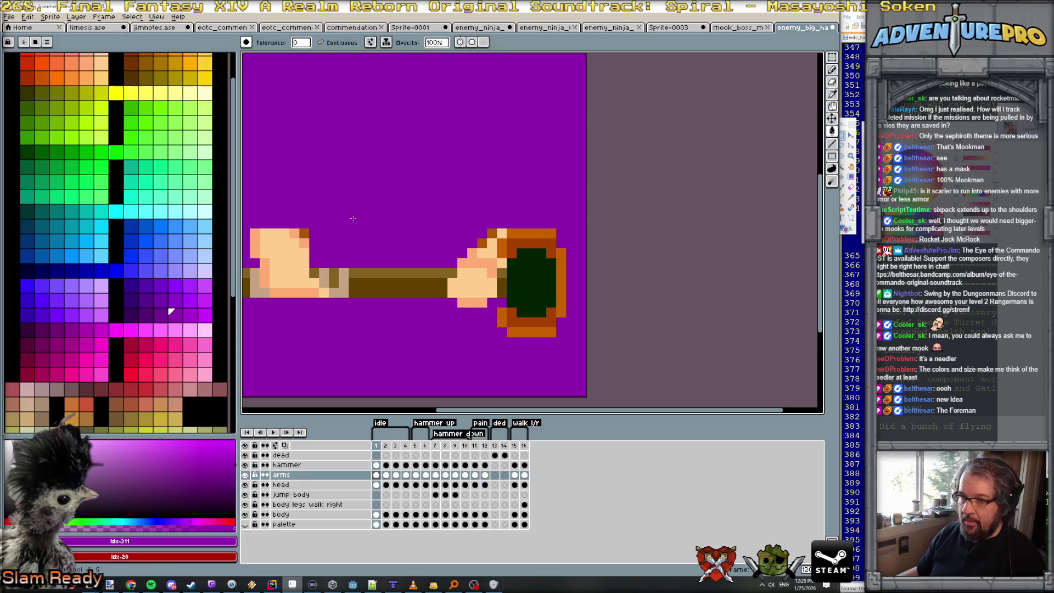
key("ctrl+z")
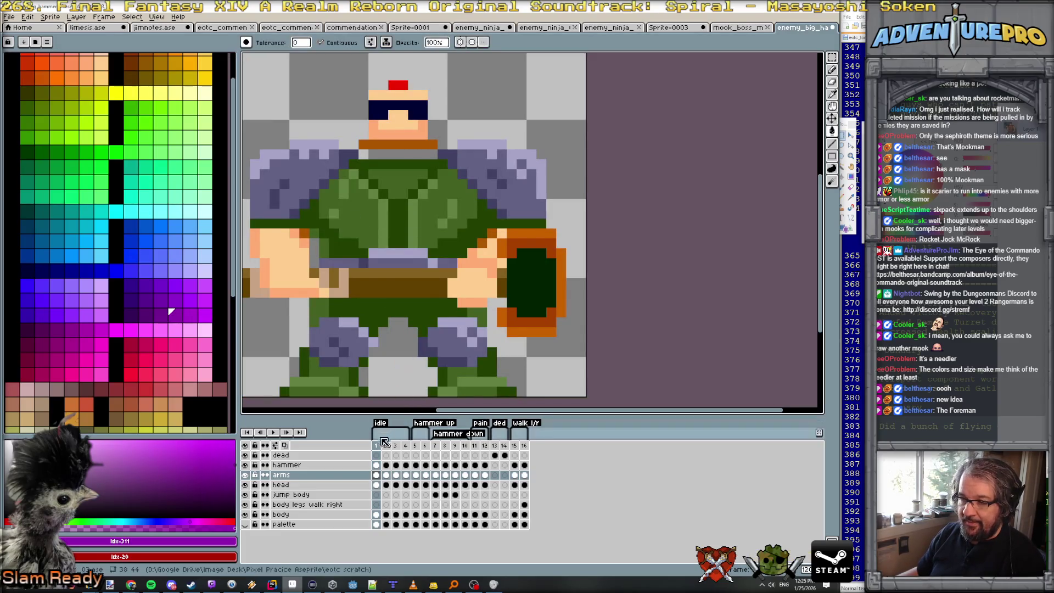
left_click(378, 446)
key("ctrl+a")
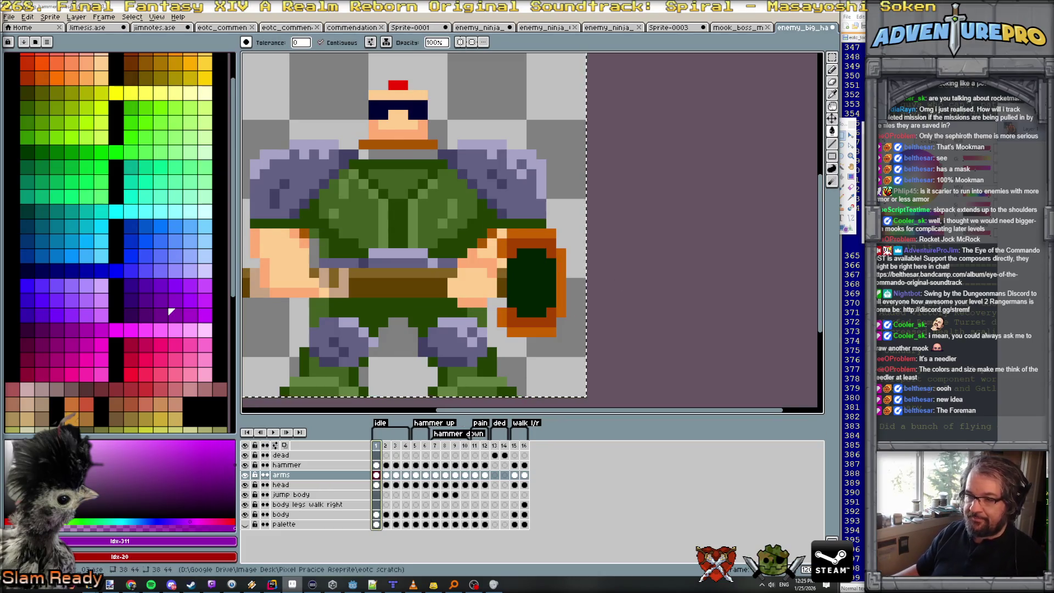
key("alt+f")
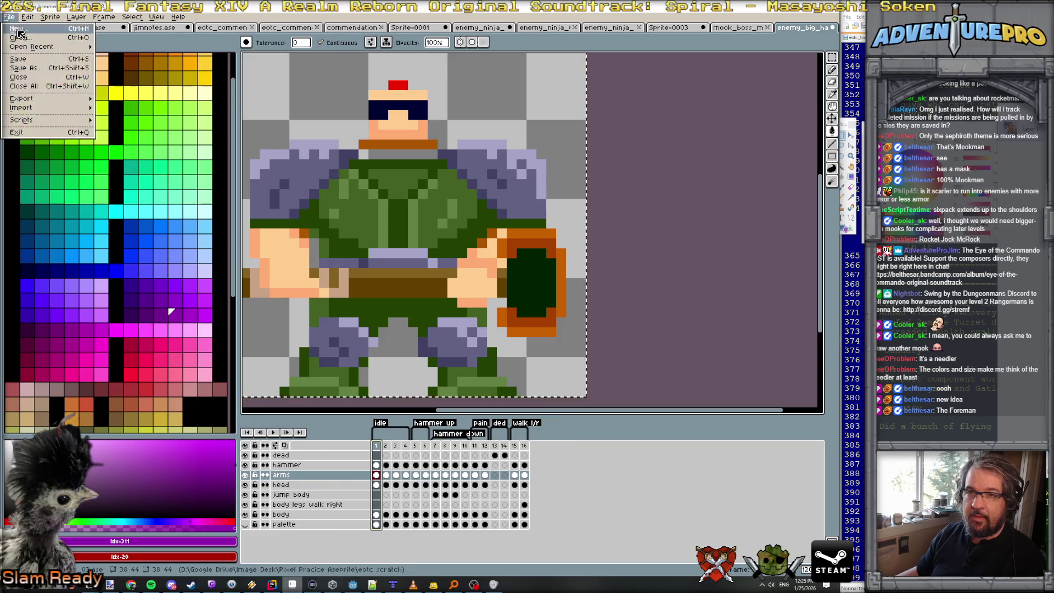
Create a new sprite and paste the copied soldier into it.
key("n")
left_click(394, 369)
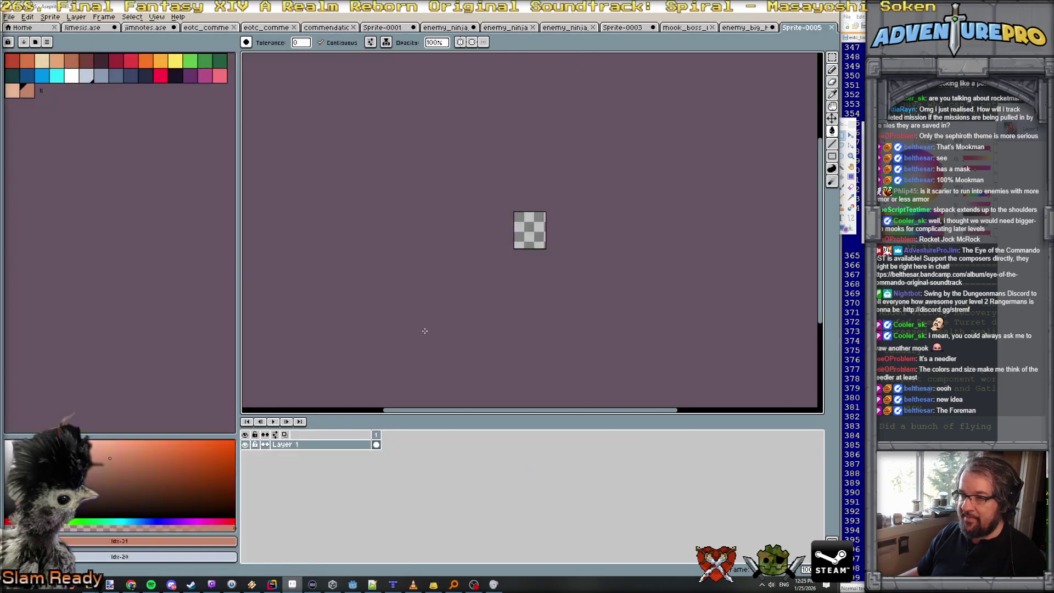
key("ctrl+v")
scroll(535, 239, "up", 5)
key("Return")
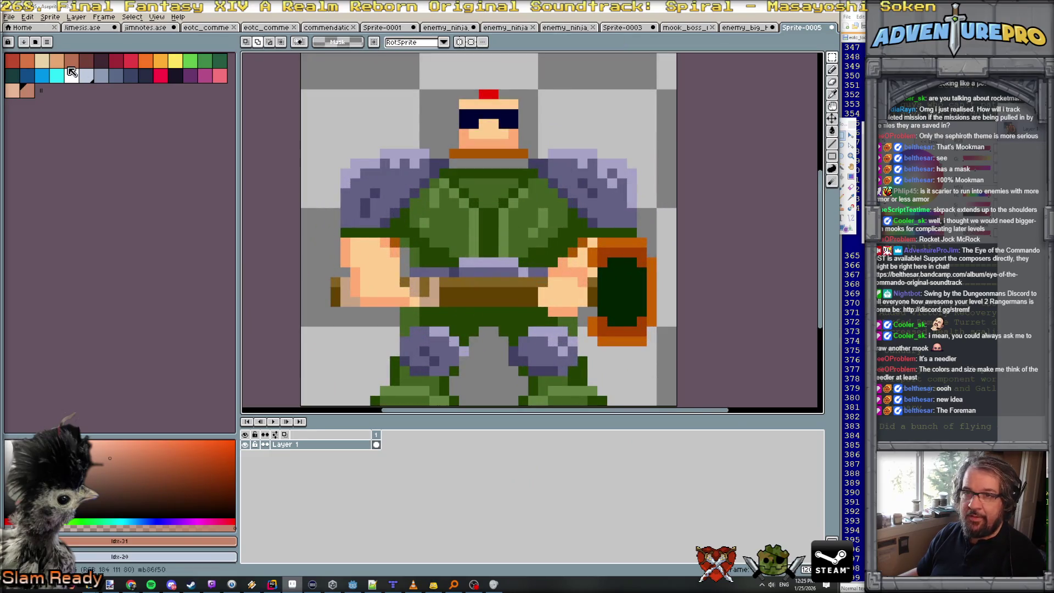
Load the gen512_eotc palette preset into the new sprite.
left_click(36, 42)
scroll(103, 324, "down", 10)
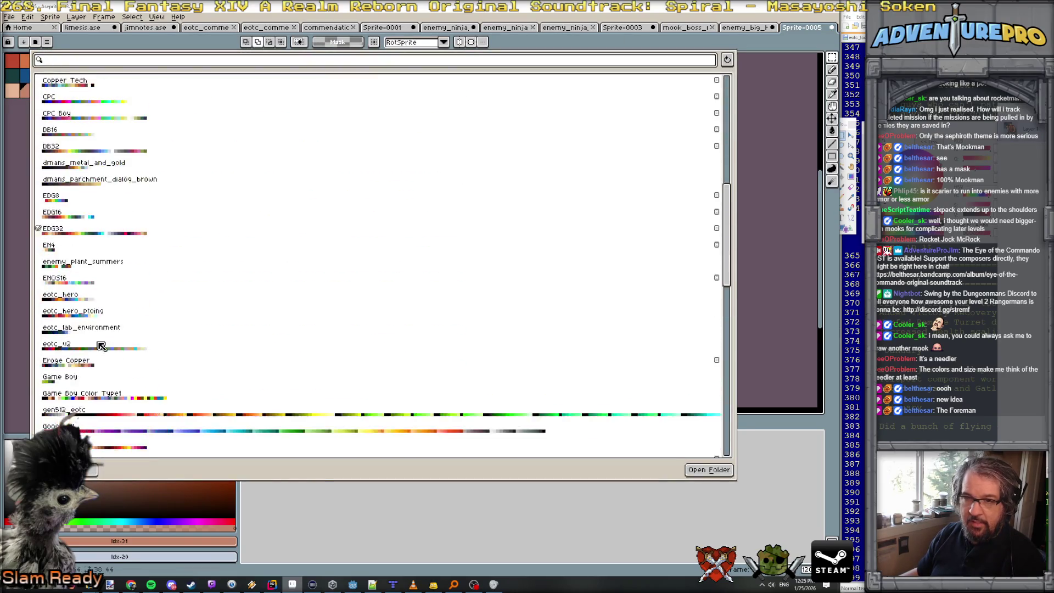
left_click(85, 348)
left_click(91, 471)
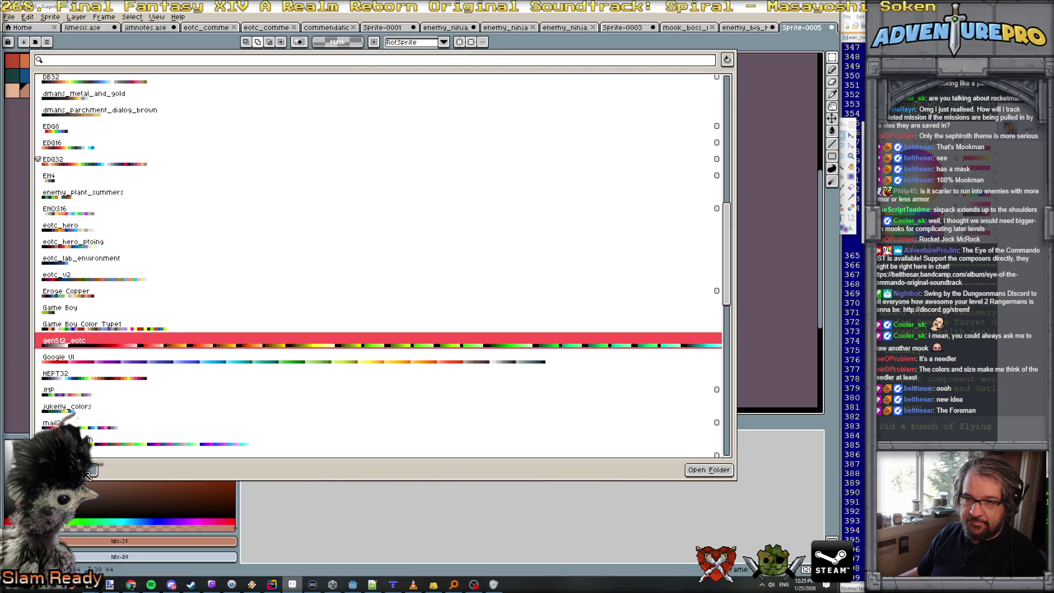
key("Escape")
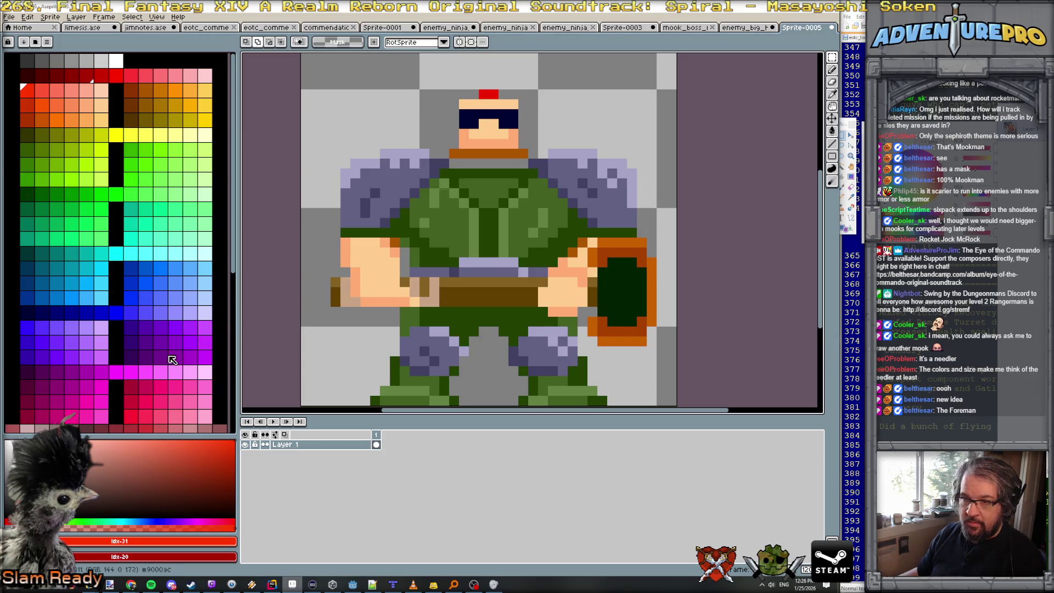
Choose the bright purple #ce34ff as the drawing colour.
left_click(160, 357)
left_click(190, 361)
left_click(205, 342)
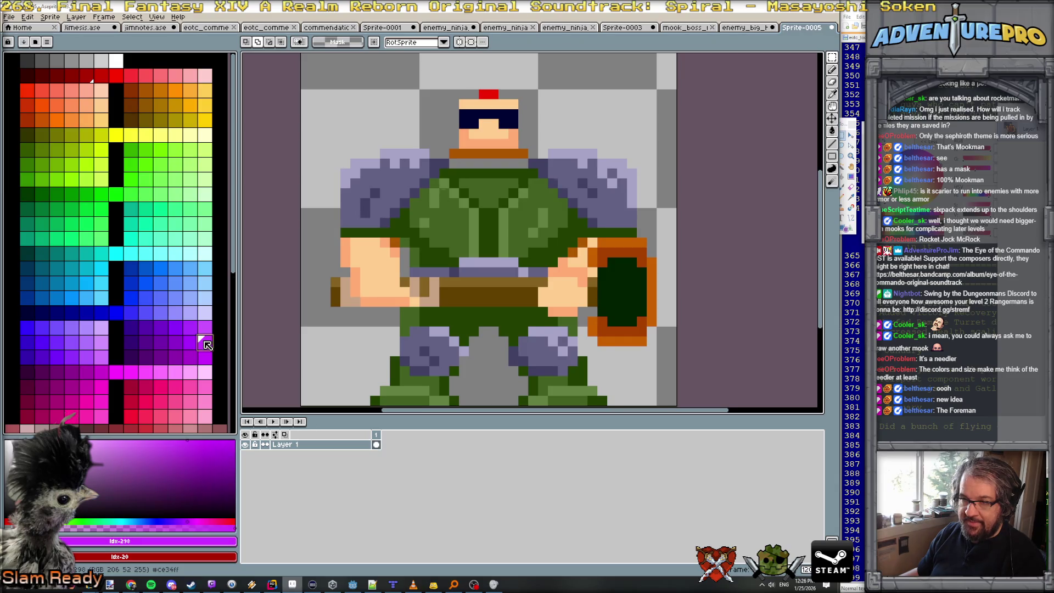
key("b")
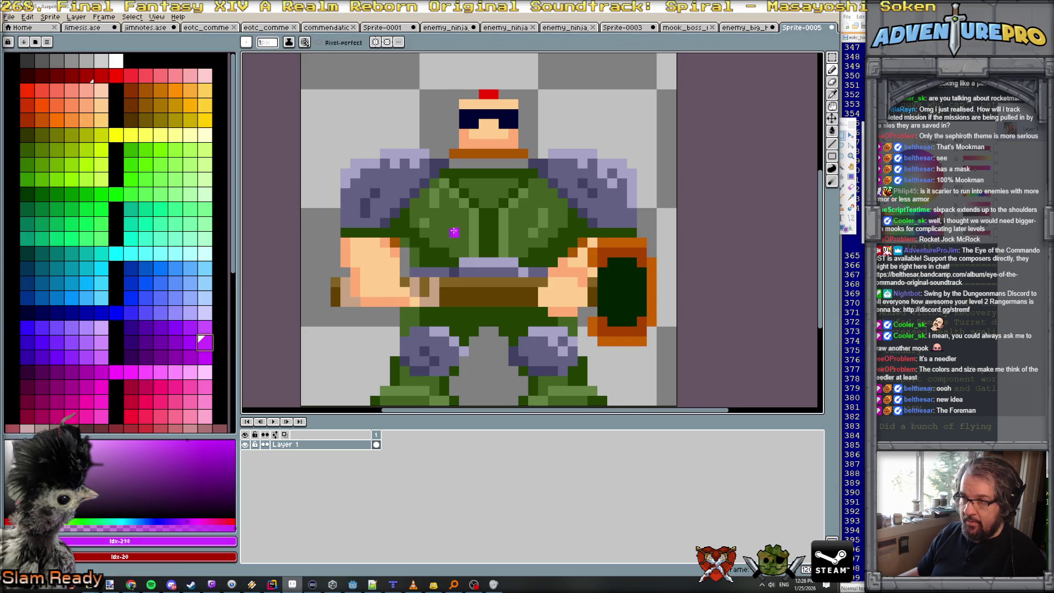
Fill the green chest stripe purple with fills replacing every matching colour.
key("g")
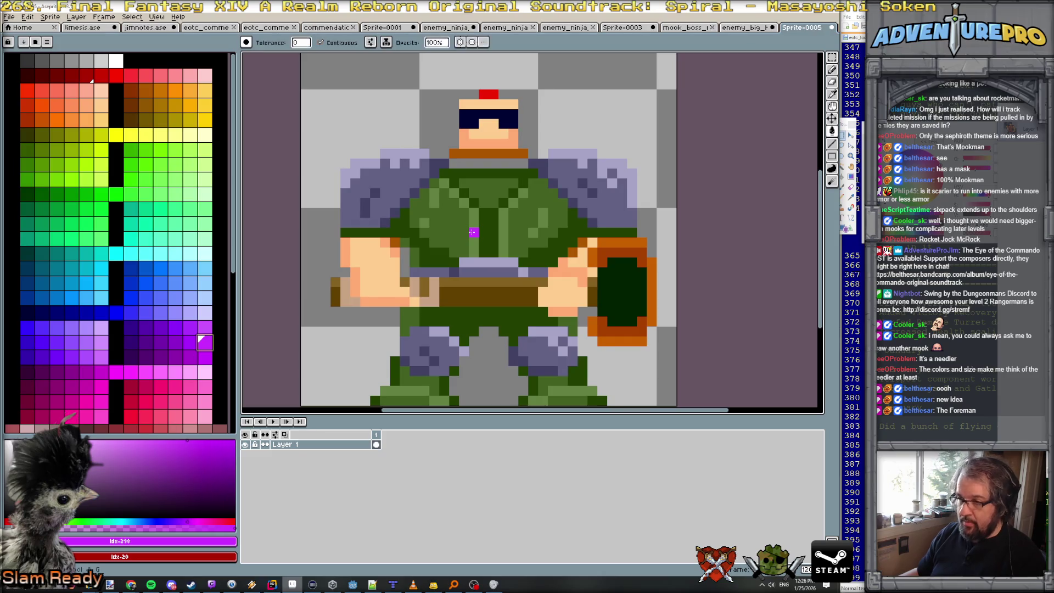
left_click(473, 232)
left_click(321, 42)
left_click(465, 202)
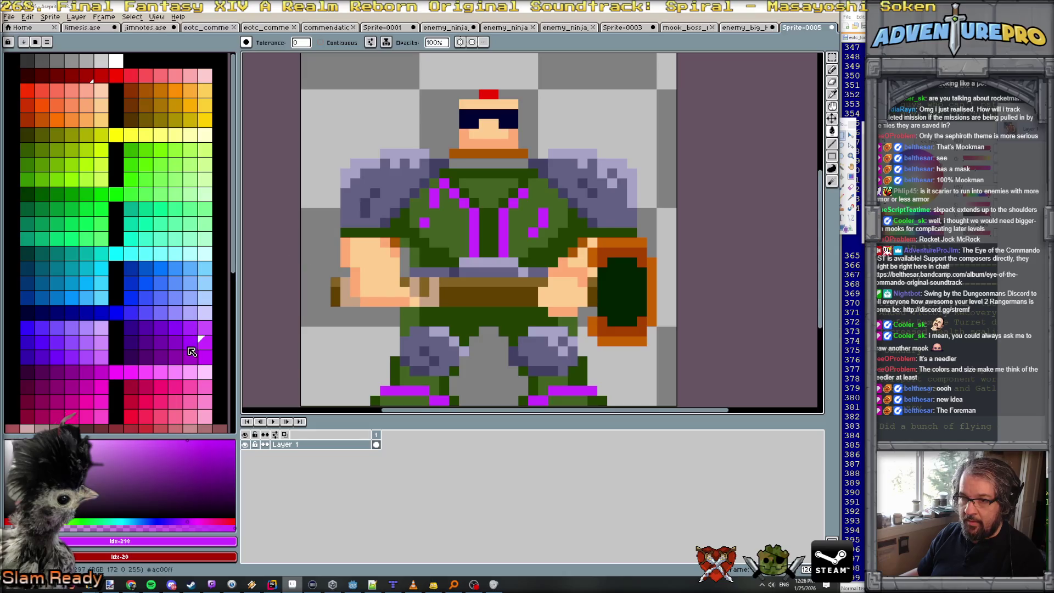
Recolour the shirt and remaining green areas in deeper purple shades.
left_click(190, 349)
left_click(435, 229)
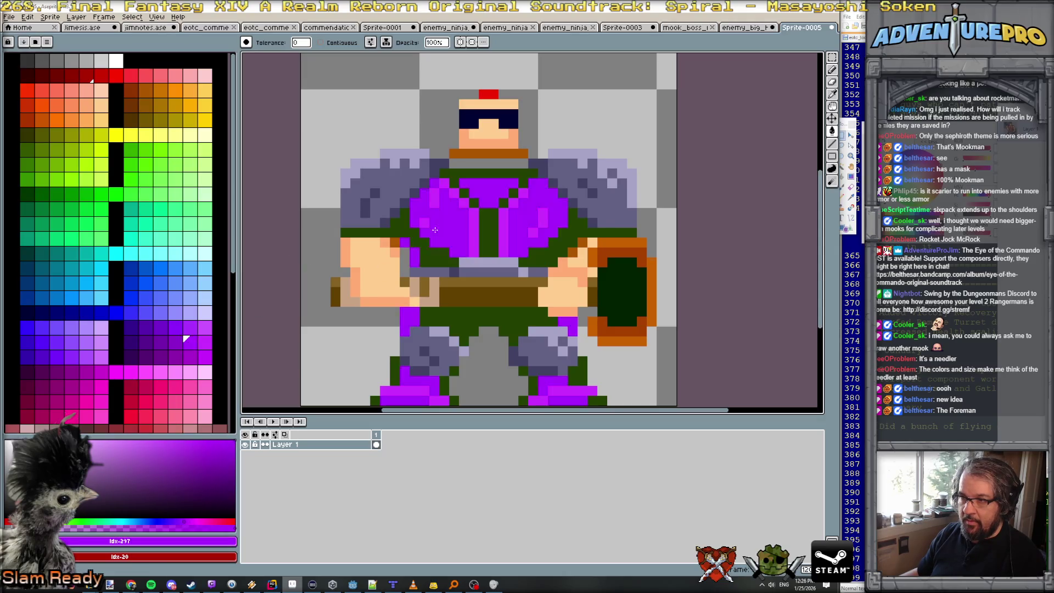
key("ctrl+z")
left_click(161, 345)
key("ctrl+y")
left_click(189, 342)
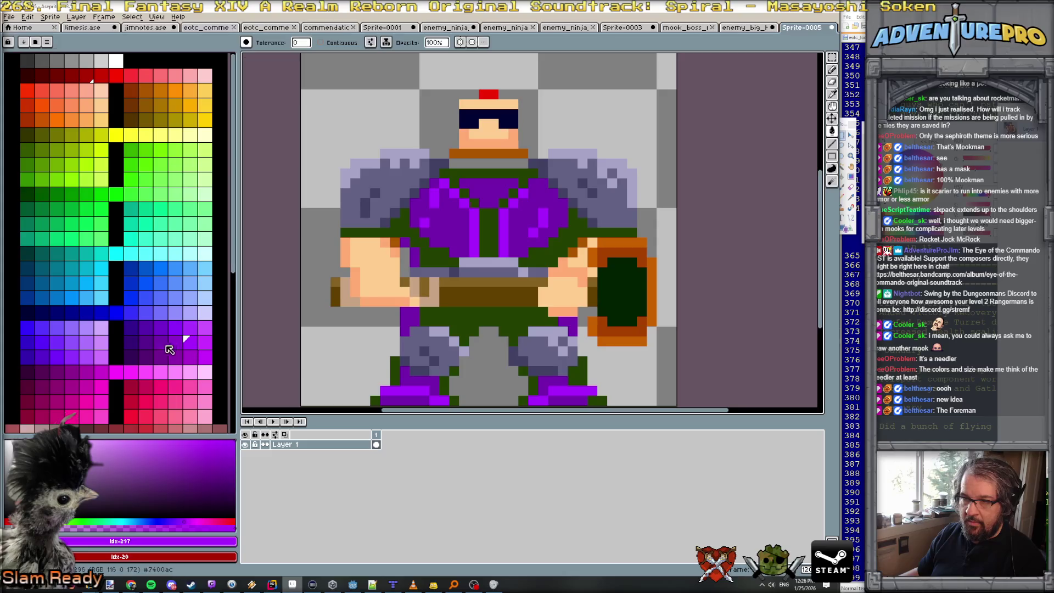
left_click(147, 347)
left_click(451, 253)
Zoom in on the collar and add a new Layer 2.
scroll(456, 252, "down", 3)
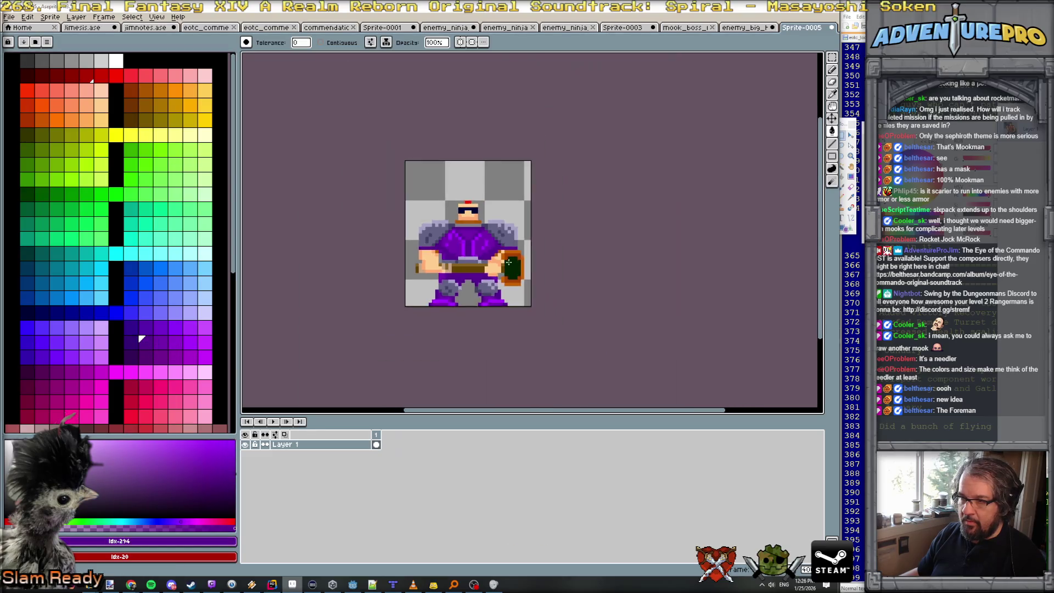
scroll(561, 253, "up", 2)
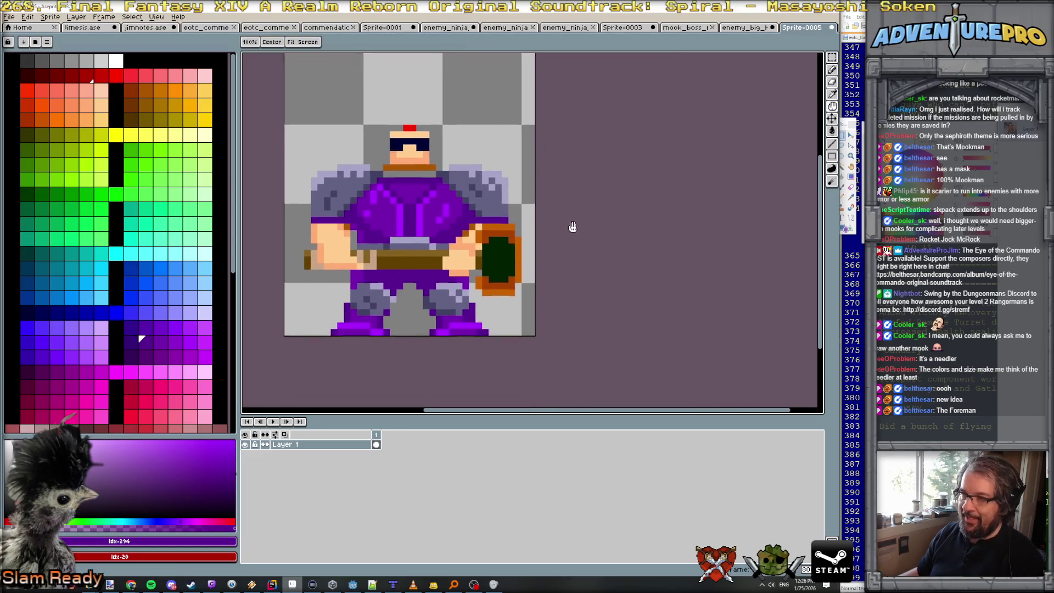
scroll(582, 192, "down", 1)
scroll(595, 236, "up", 1)
scroll(574, 197, "up", 1)
scroll(578, 201, "down", 1)
scroll(573, 202, "down", 1)
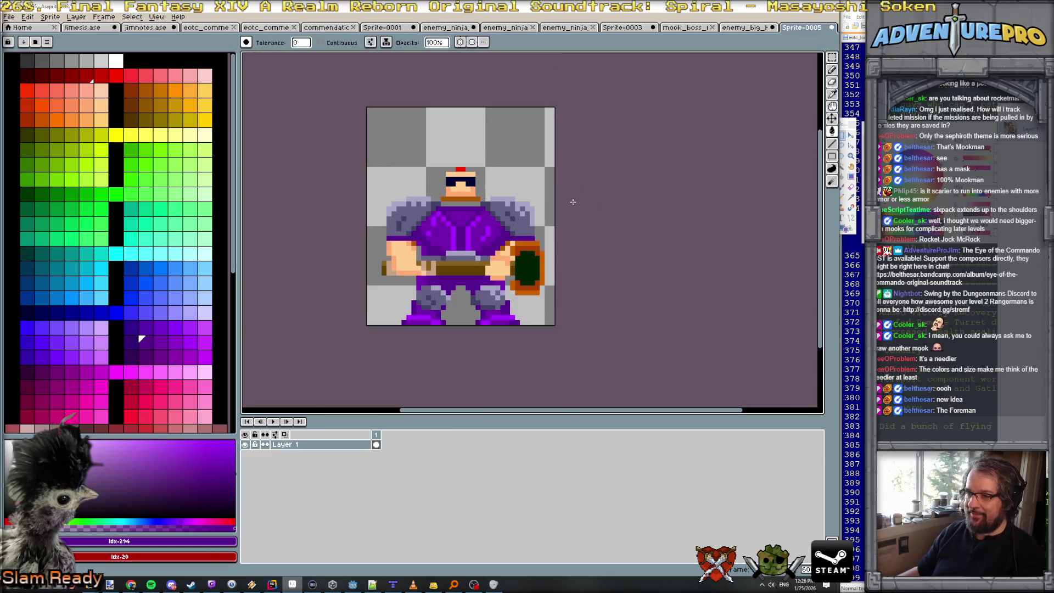
scroll(572, 202, "up", 1)
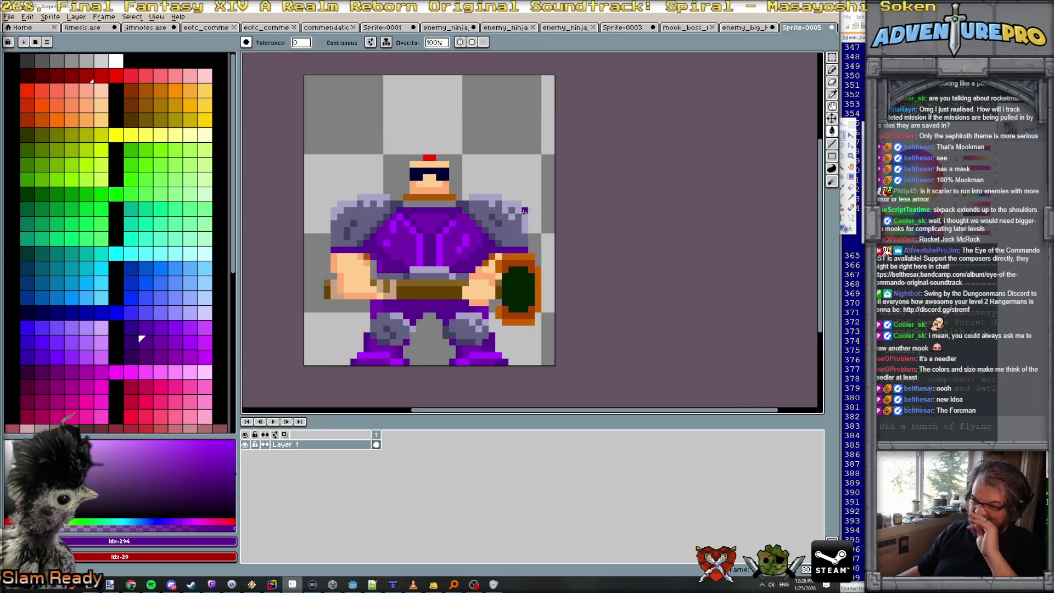
scroll(437, 191, "up", 1)
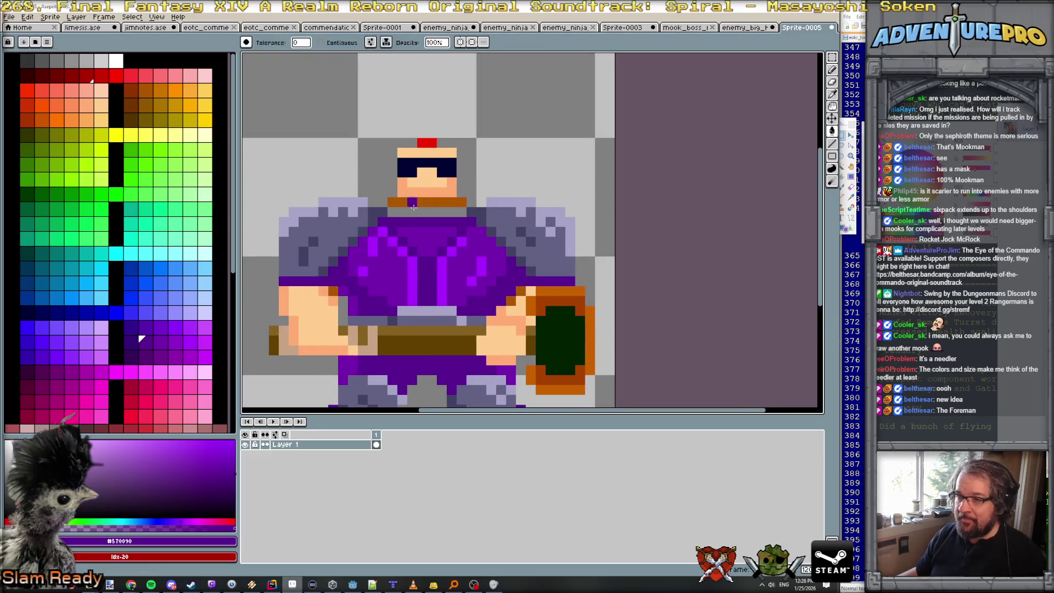
left_click(76, 17)
Add a new layer for the hood and place a purple pixel above the head.
mouse_move(94, 70)
left_click(167, 70)
scroll(354, 105, "up", 1)
left_click(444, 142)
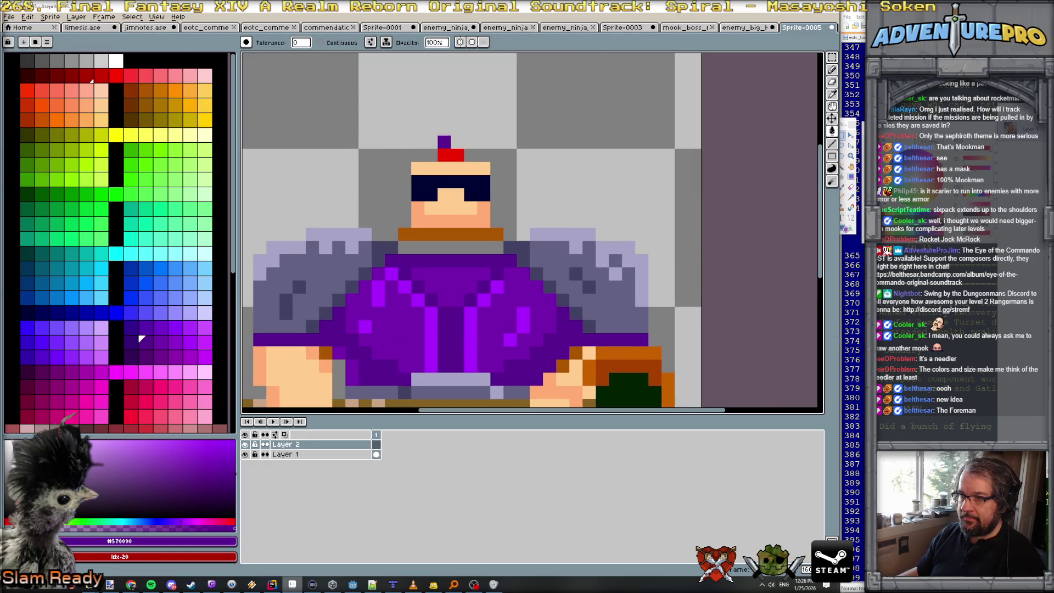
With vertical symmetry on, paint the head top, hood sides, forehead and below-glasses skin purple.
left_click(460, 42)
left_click(446, 141)
key("ctrl+z")
key("b")
left_click(443, 141)
mouse_move(442, 141)
left_mouse_down()
mouse_move(442, 155)
mouse_move(422, 151)
mouse_move(405, 165)
mouse_move(402, 225)
left_mouse_up()
left_click(419, 168)
left_click_drag(420, 168, 440, 169)
left_click(432, 209)
left_click(421, 209)
left_click_drag(420, 209, 457, 220)
Paint the collar row #7400ac purple and, with symmetry off, a bright #ac00ff knob on top.
scroll(442, 276, "down", 3)
scroll(443, 274, "up", 3)
left_click(457, 277, "alt")
mouse_move(401, 232)
left_mouse_down()
mouse_move(444, 237)
mouse_move(423, 246)
mouse_move(442, 249)
left_mouse_up()
left_click(430, 310, "alt")
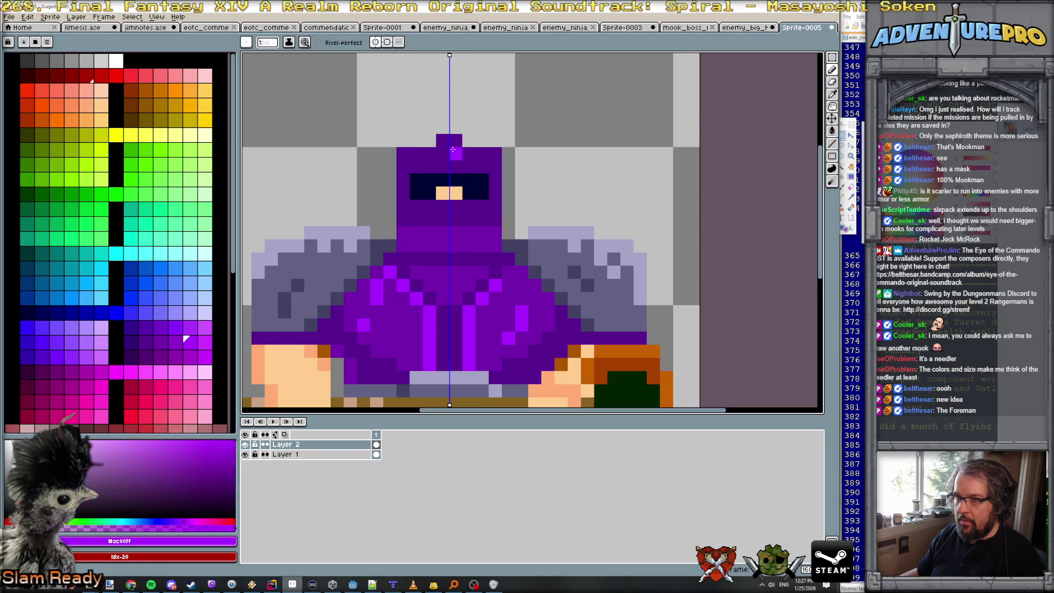
left_click(378, 44)
left_click_drag(443, 141, 456, 141)
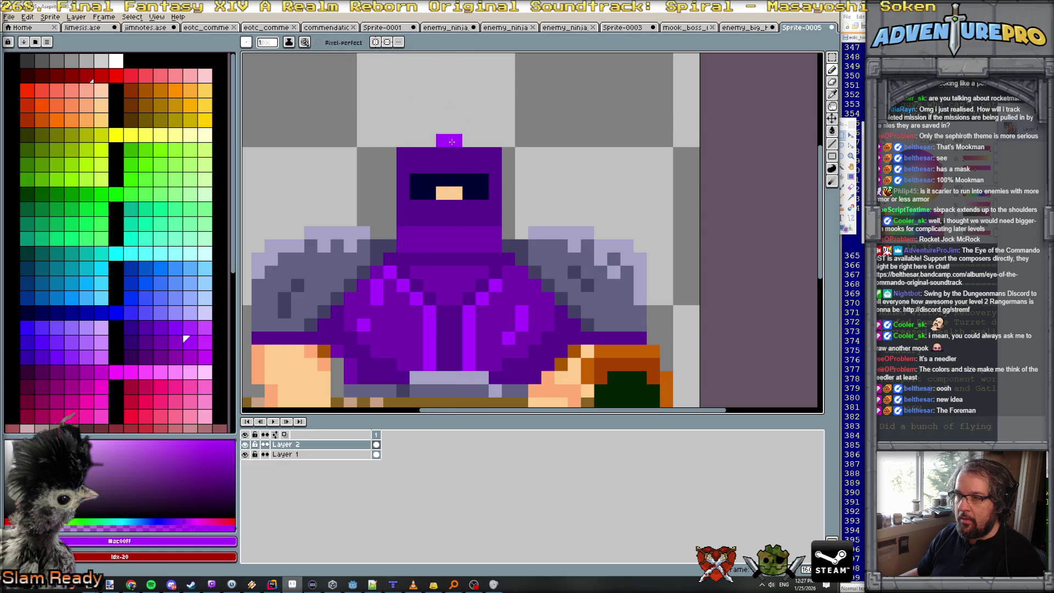
Add lighter #7400ac purple pixels to the hood's top corners.
scroll(452, 142, "up", 1)
left_click(401, 174, "alt")
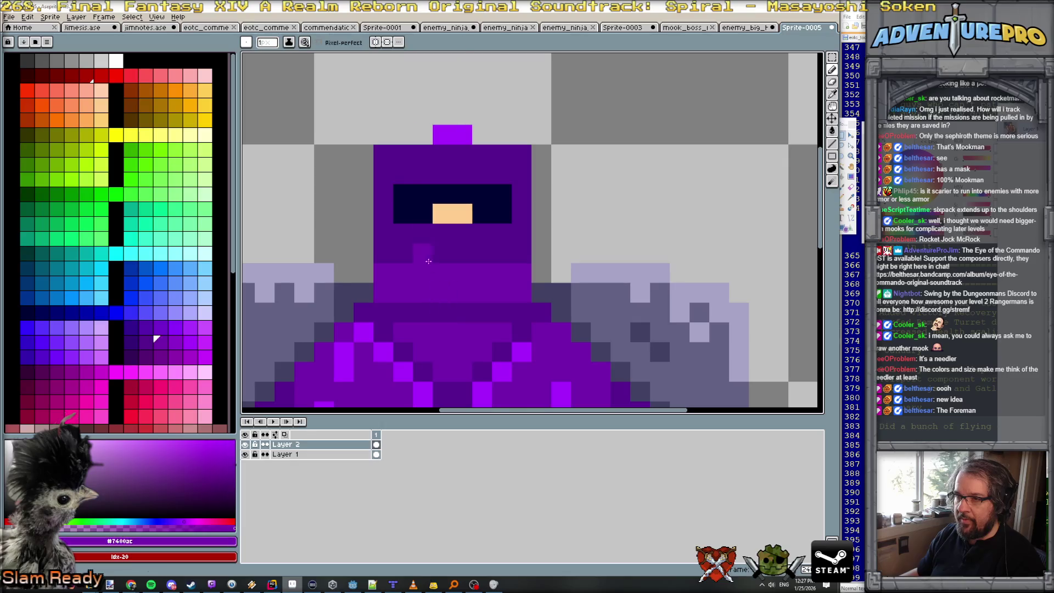
left_click(384, 173)
left_click(402, 153)
left_click(503, 154)
left_click_drag(521, 154, 530, 180)
scroll(530, 180, "down", 5)
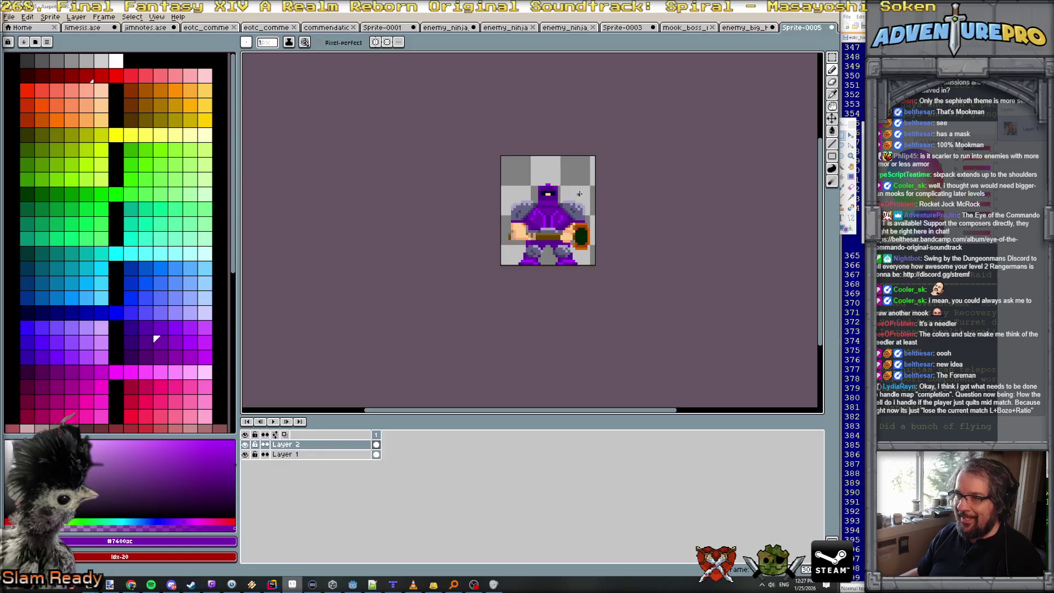
scroll(574, 196, "up", 3)
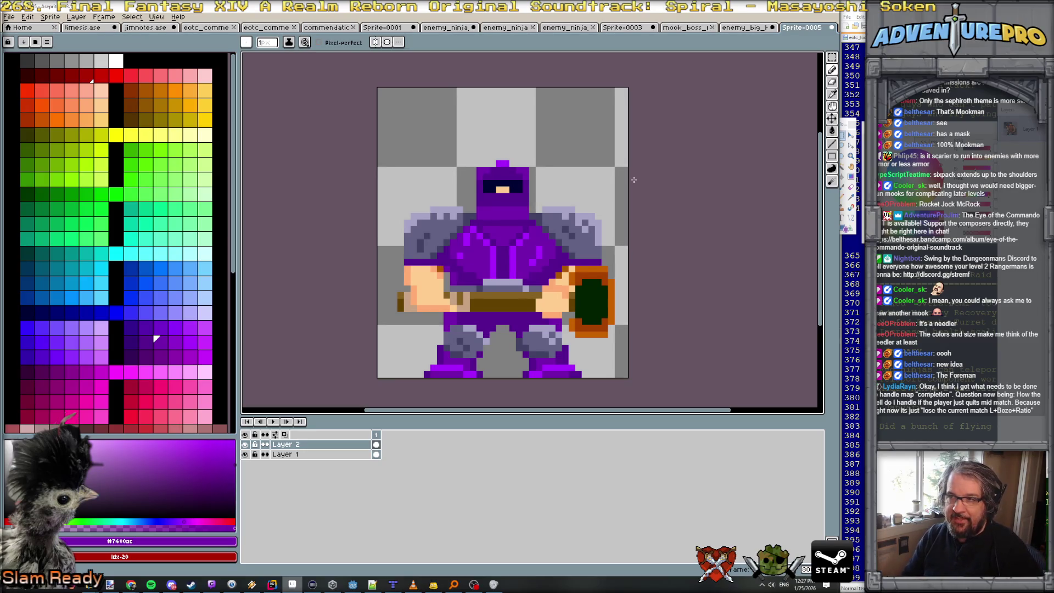
scroll(605, 170, "up", 1)
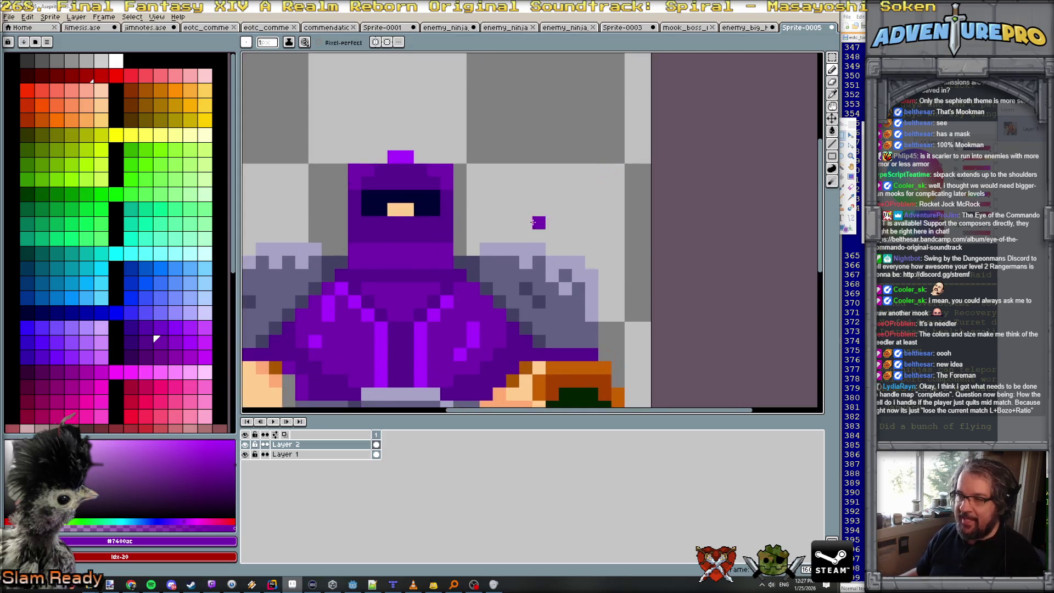
Paint lavender #a6a3c7 along the hood's lower edges and grey #636184 pixels beside the face.
left_click(511, 259, "alt")
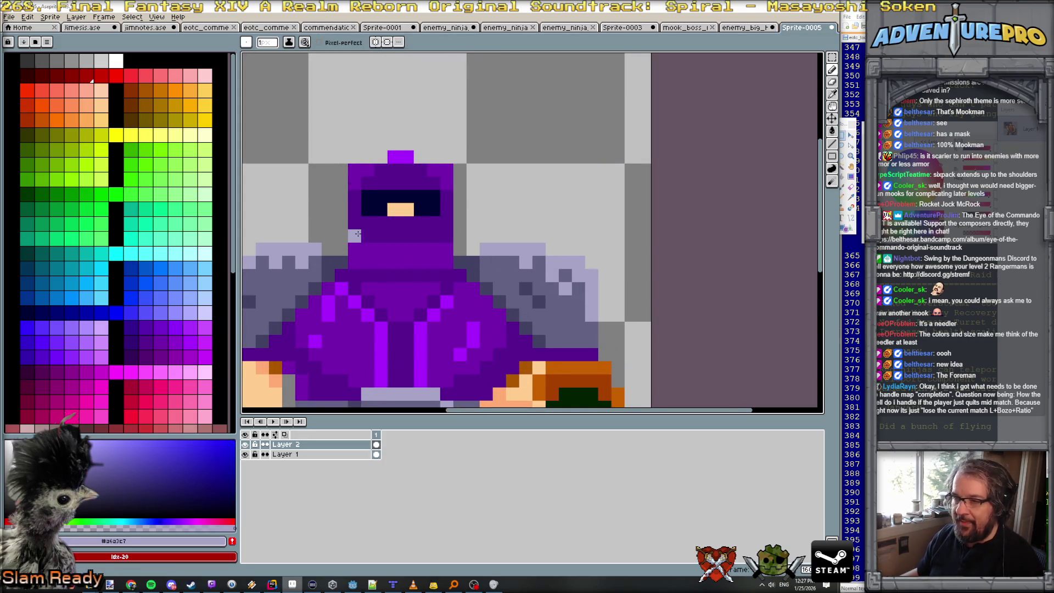
mouse_move(353, 222)
left_mouse_down()
mouse_move(355, 236)
mouse_move(368, 236)
left_mouse_up()
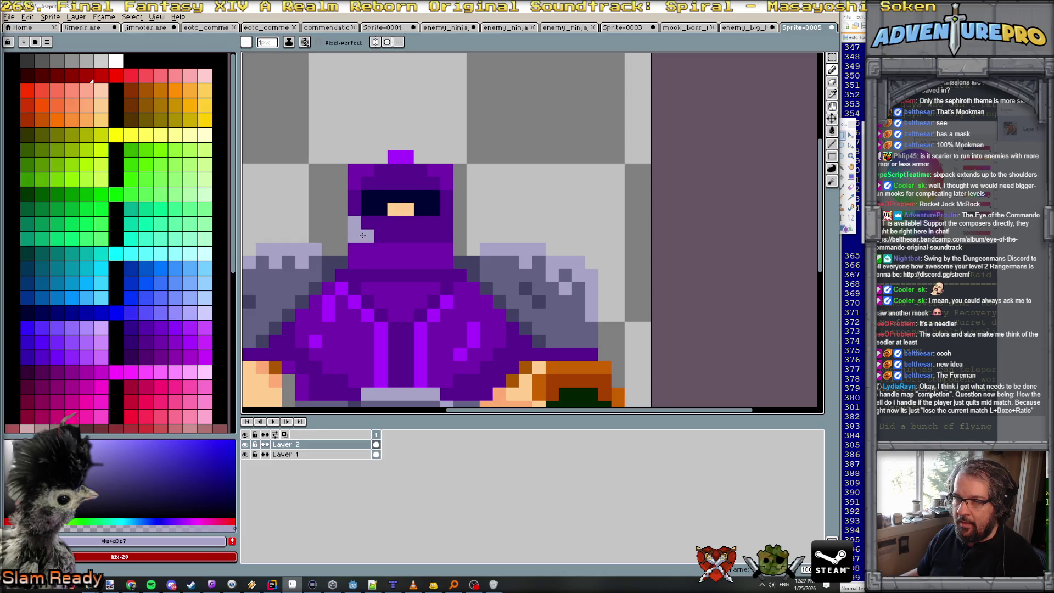
left_click_drag(447, 223, 439, 236)
left_click(500, 288, "alt")
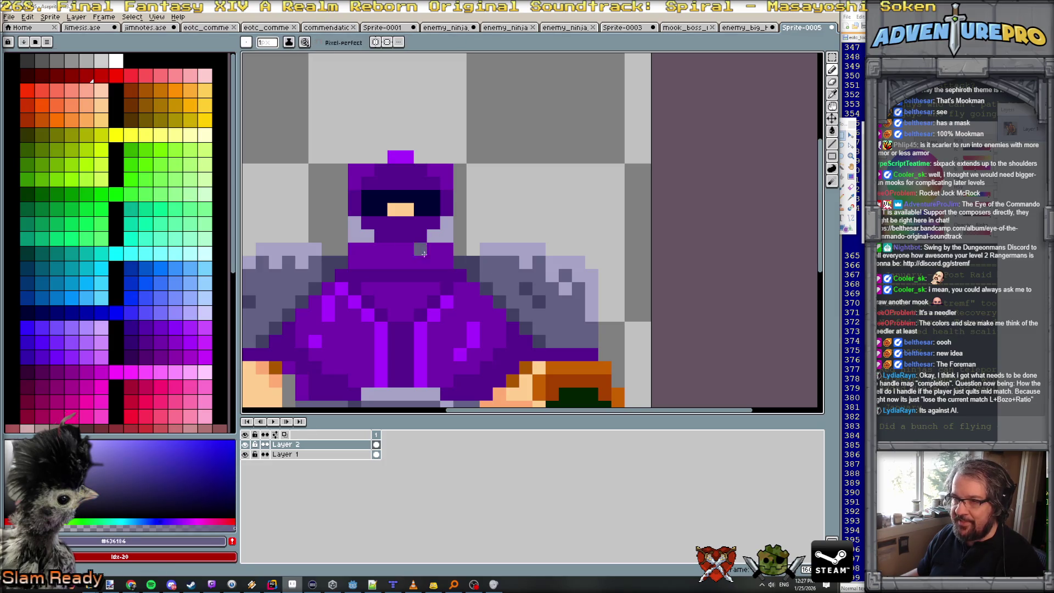
left_click(420, 236)
left_click(434, 236)
left_click(381, 236)
Add one more lavender #a6a3c7 pixel on the left side of the hood.
scroll(429, 260, "down", 5)
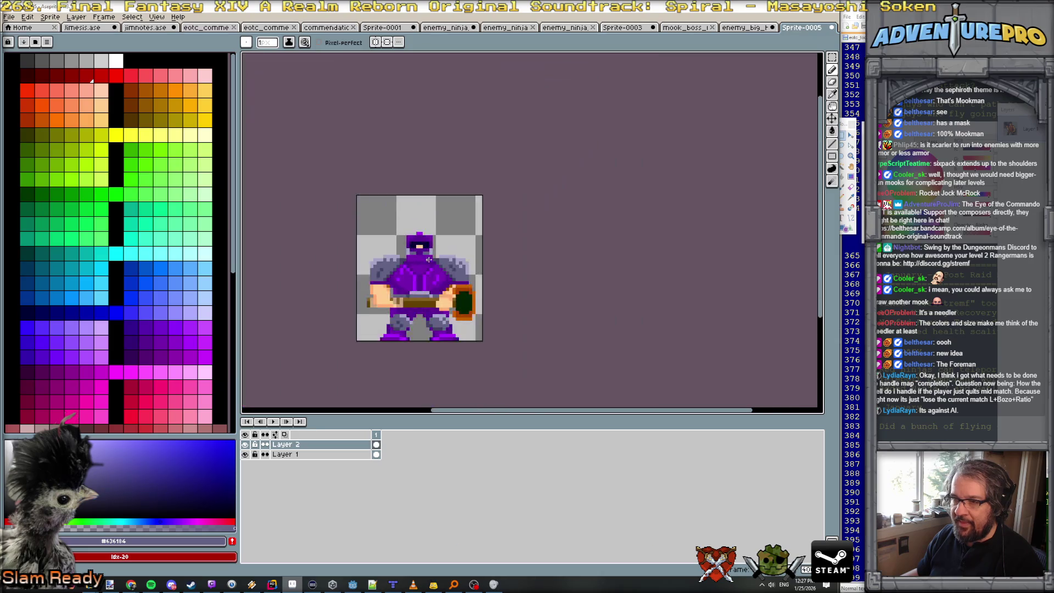
scroll(429, 259, "up", 1)
scroll(439, 269, "down", 3)
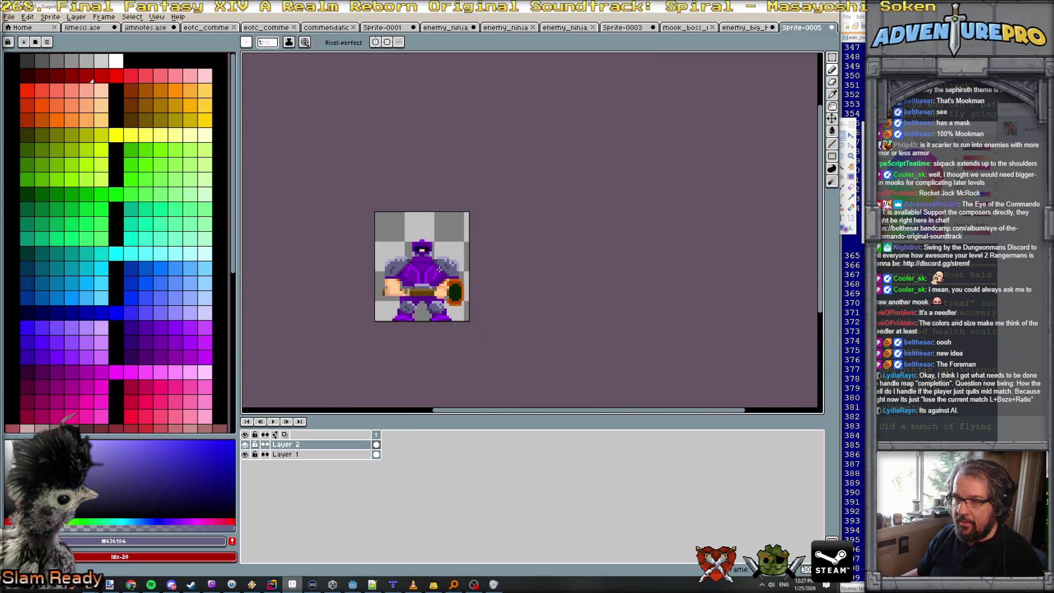
scroll(429, 259, "up", 2)
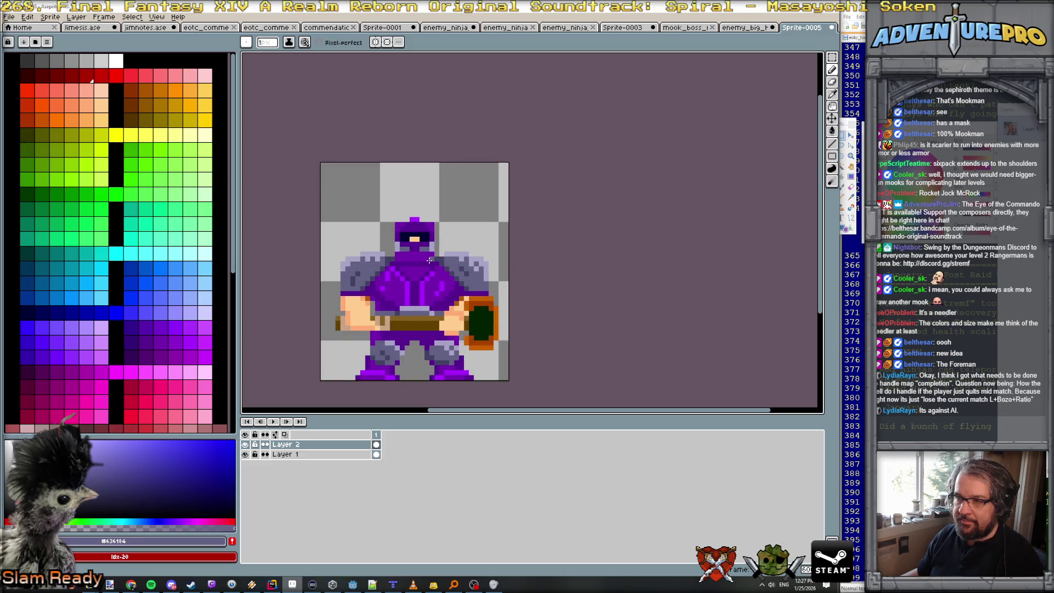
scroll(430, 260, "down", 2)
scroll(429, 260, "up", 3)
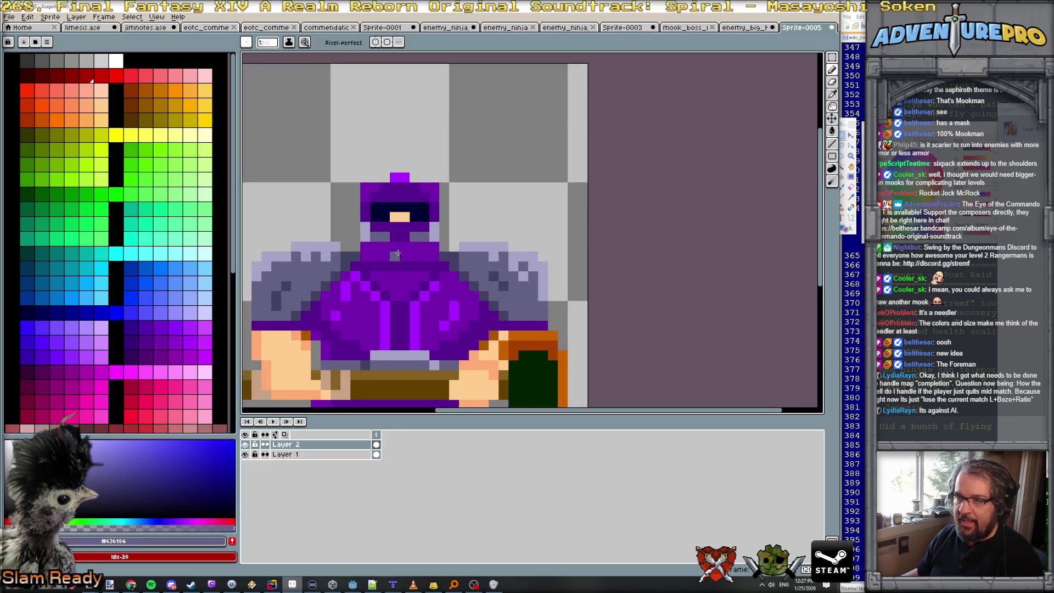
left_click(365, 226, "alt")
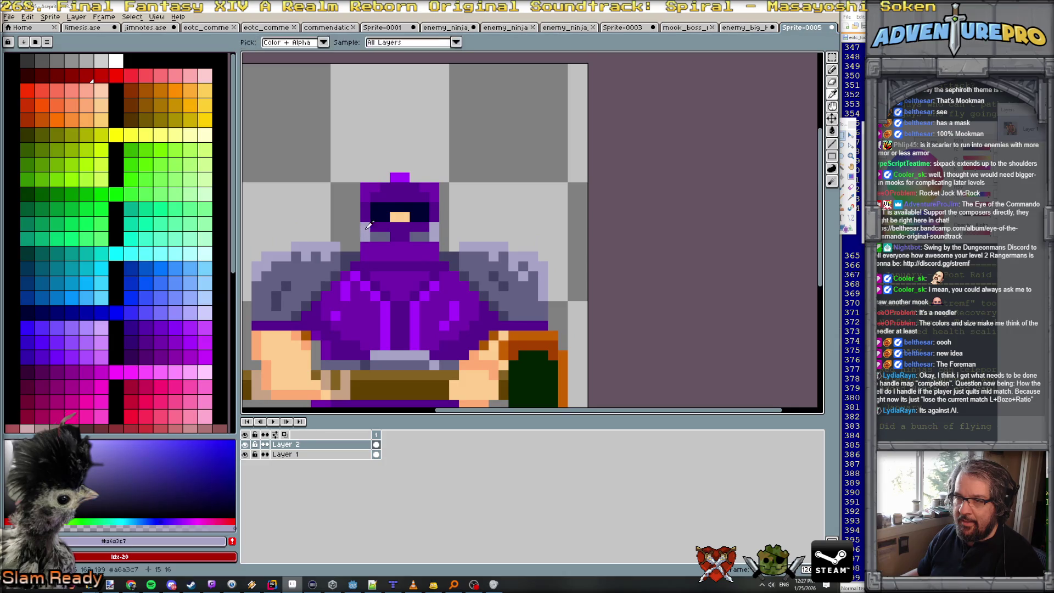
left_click(355, 218)
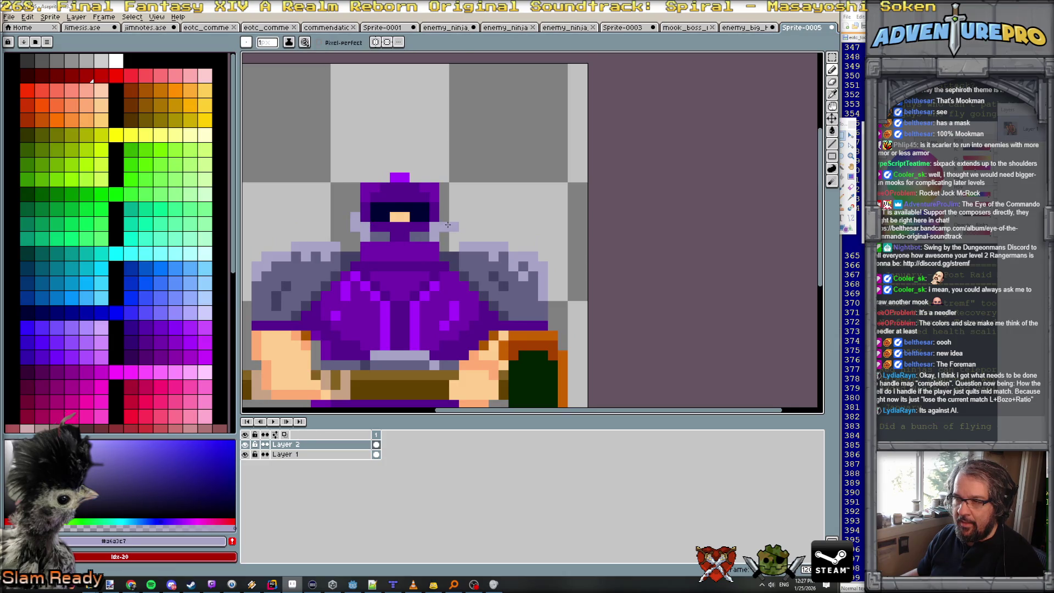
Choose dark purple #570090 from the palette as the drawing colour.
scroll(475, 228, "down", 3)
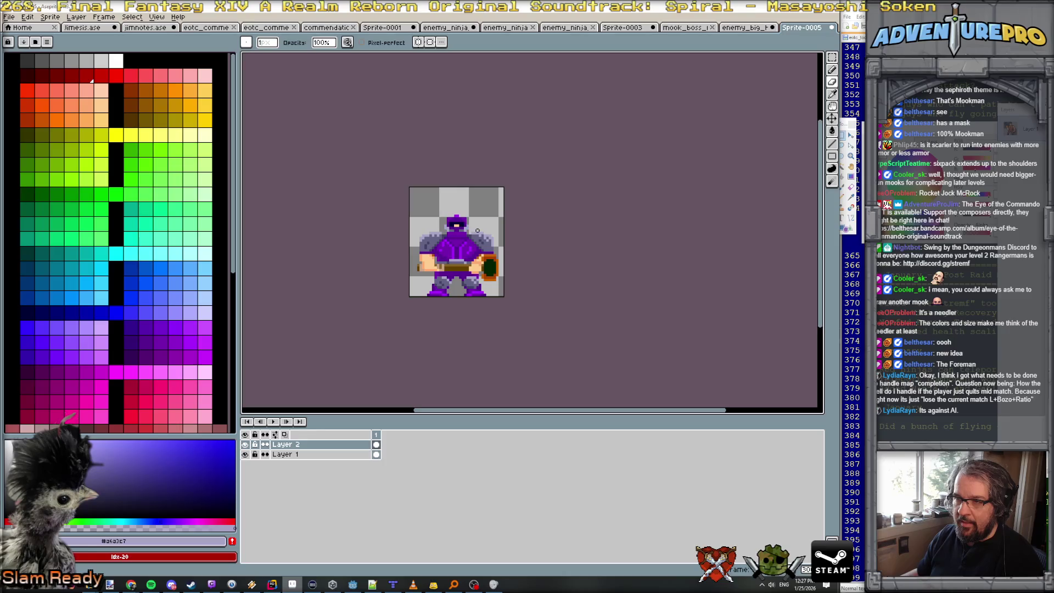
scroll(477, 230, "up", 2)
scroll(477, 232, "down", 2)
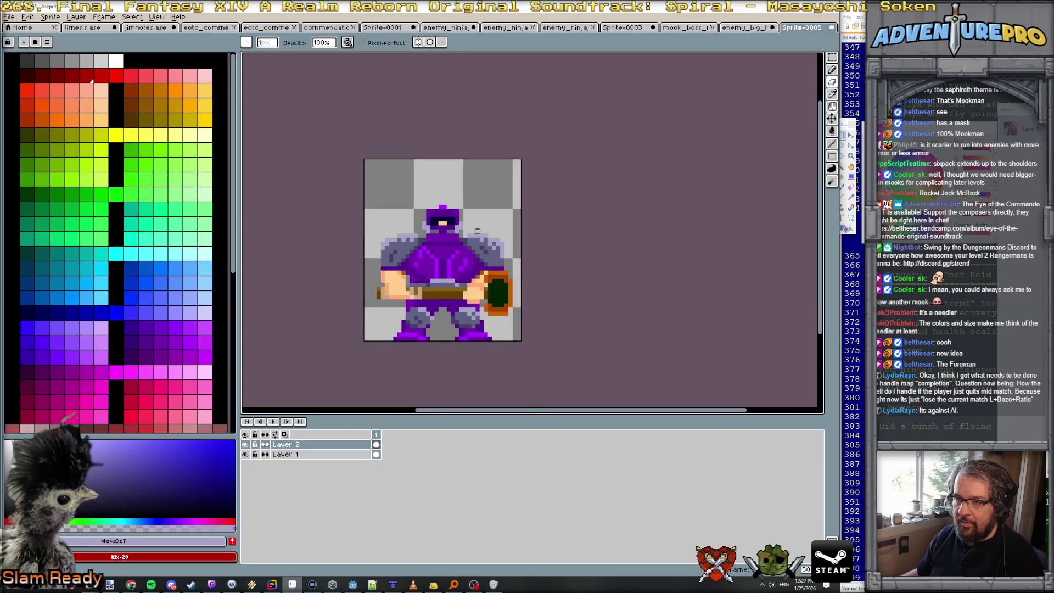
scroll(432, 235, "up", 1)
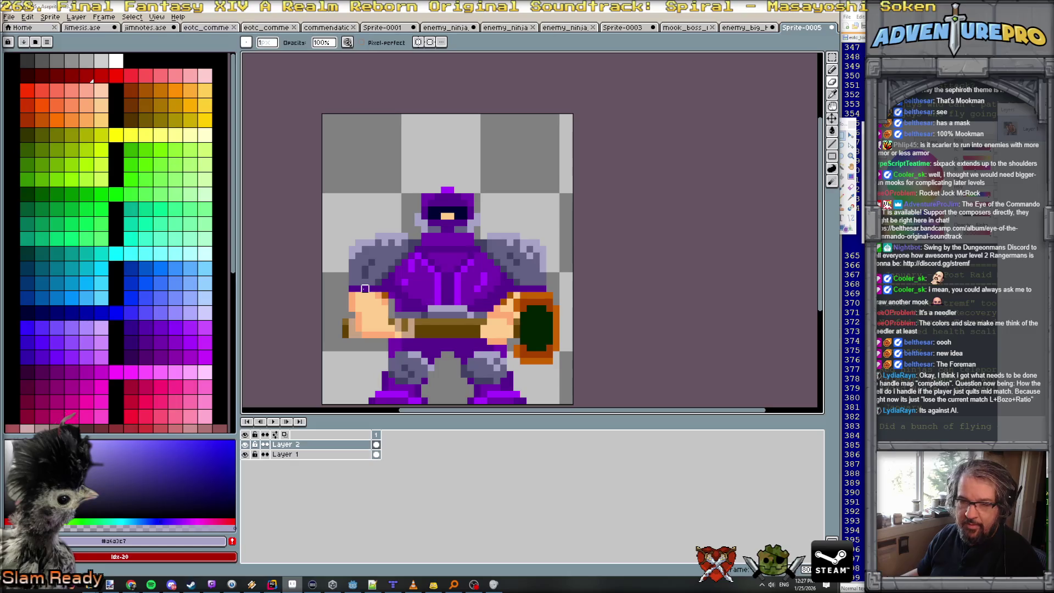
scroll(365, 302, "down", 1)
scroll(366, 302, "down", 1)
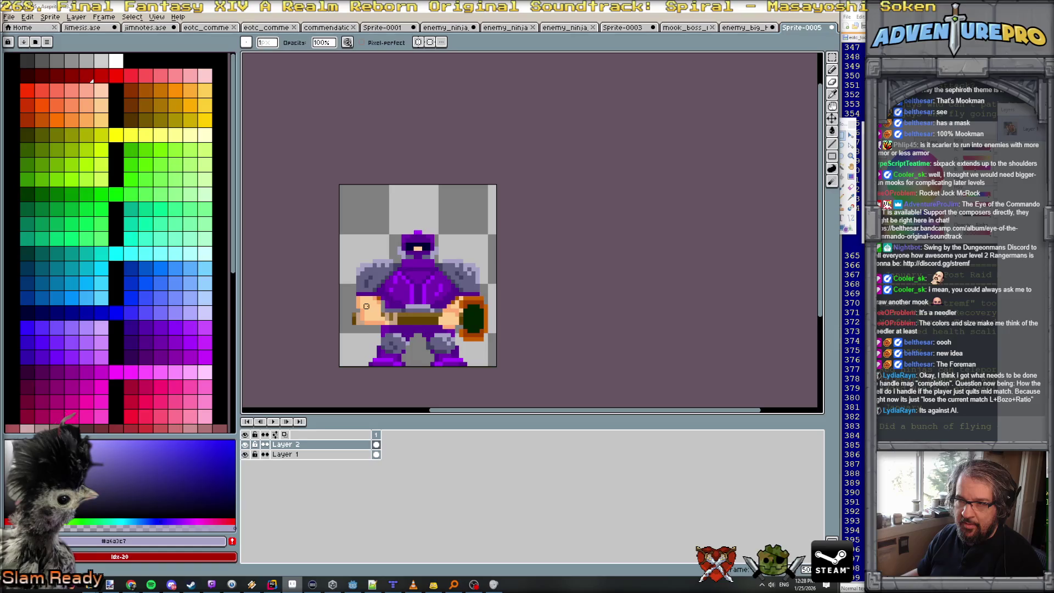
scroll(366, 306, "up", 1)
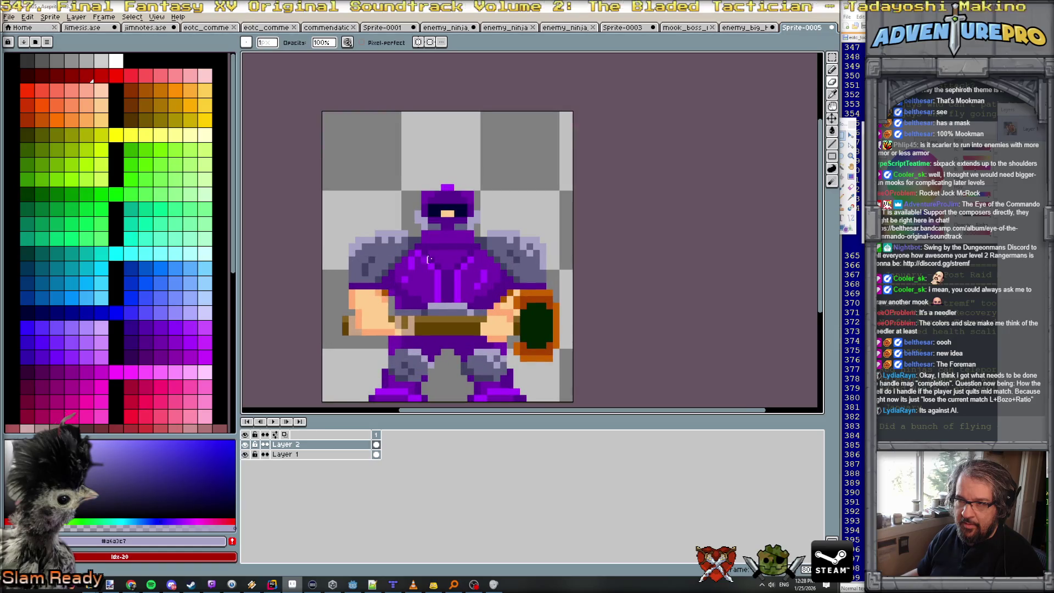
scroll(464, 245, "up", 2)
left_click(142, 339)
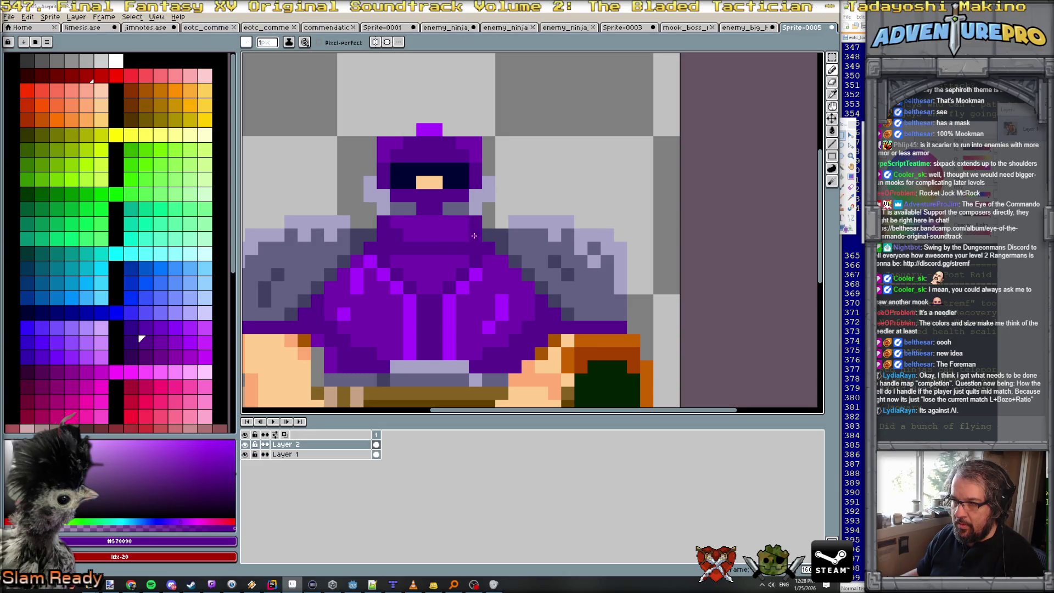
Zoom in and out to review the hooded, purple-armoured sprite.
scroll(489, 236, "down", 4)
scroll(523, 243, "up", 4)
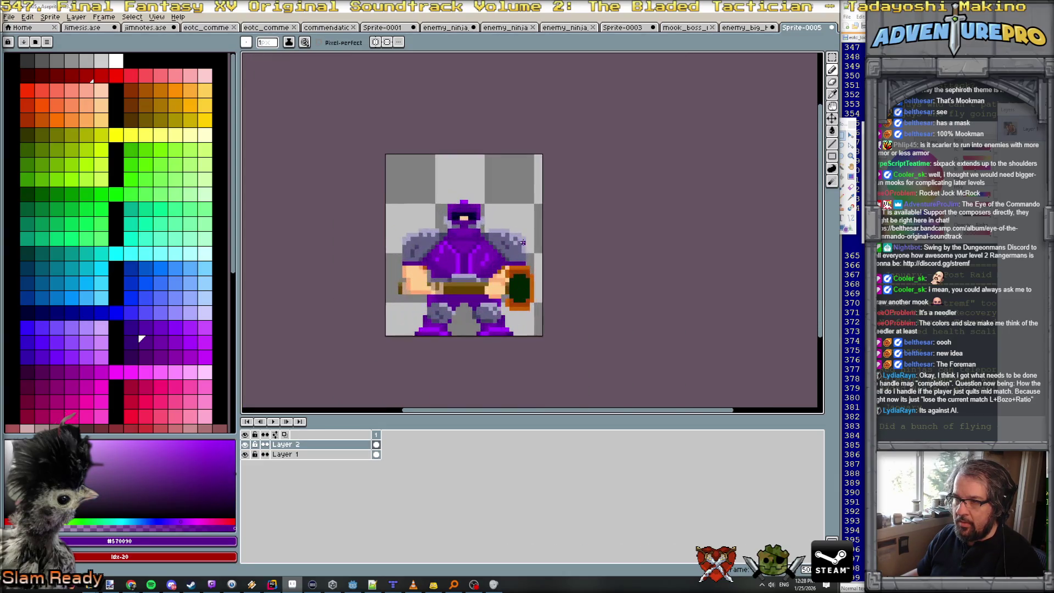
scroll(450, 235, "up", 2)
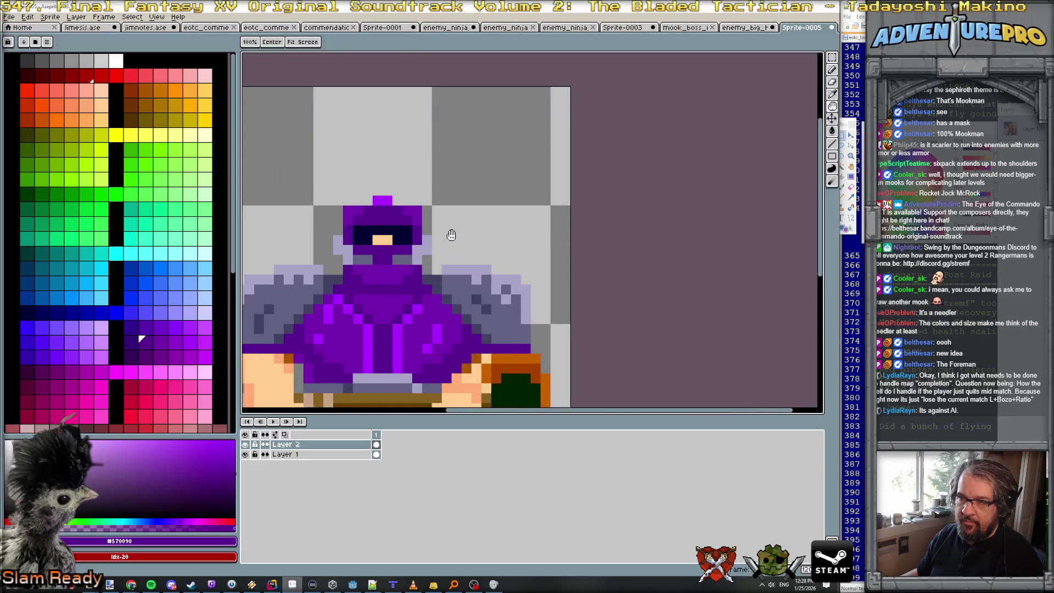
scroll(532, 190, "down", 2)
scroll(491, 172, "up", 2)
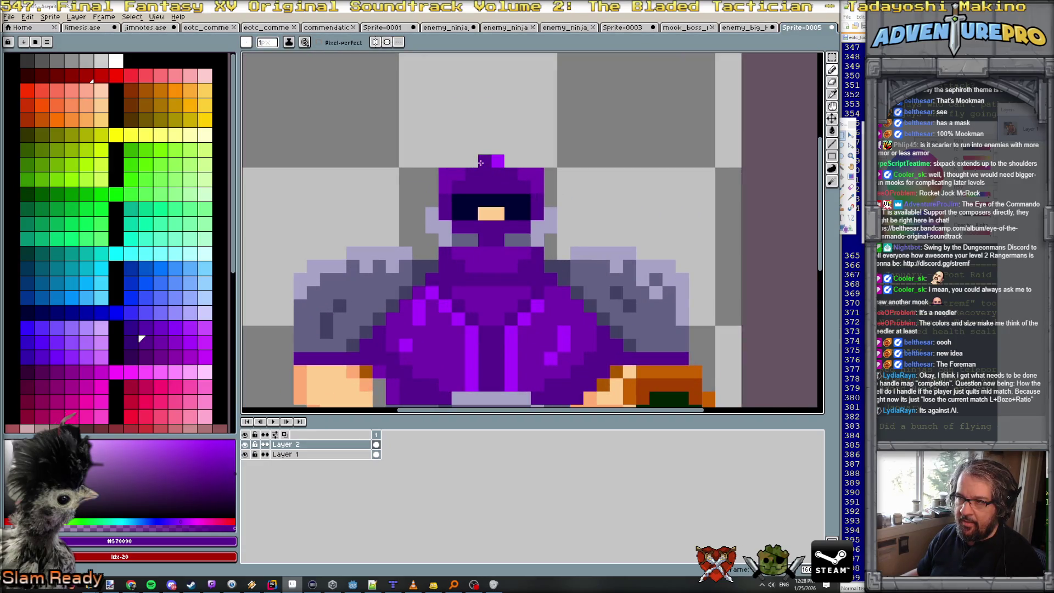
scroll(491, 172, "down", 4)
scroll(518, 199, "up", 1)
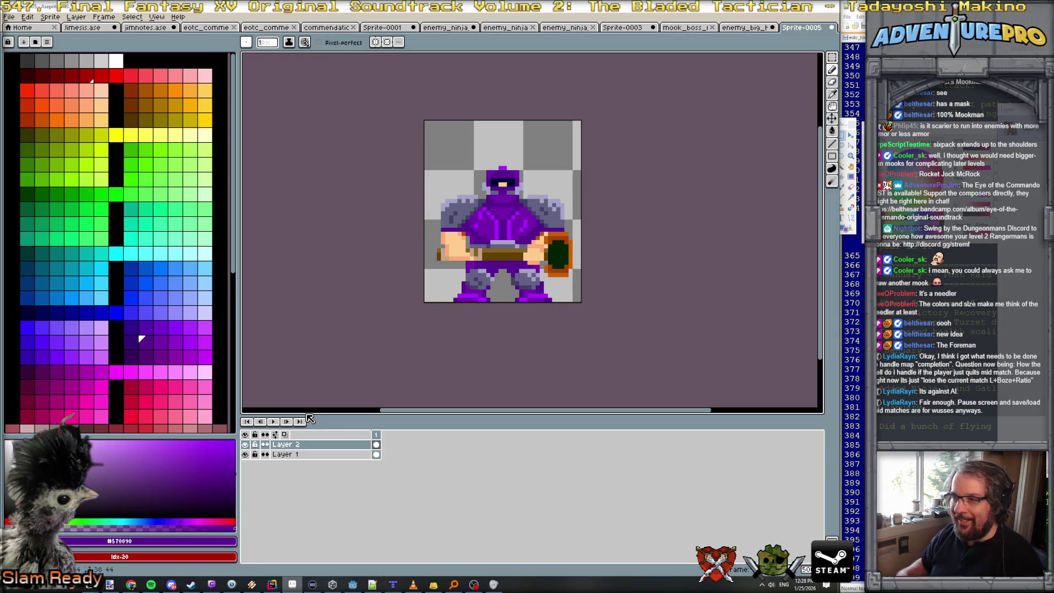
scroll(393, 141, "up", 2)
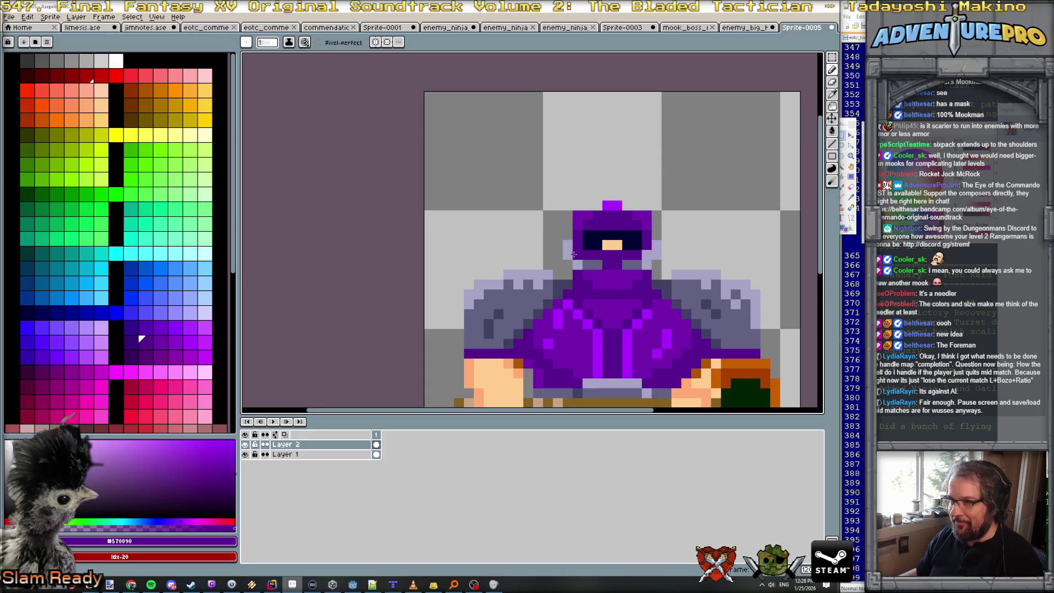
With the paint bucket active, try palette swatches and settle on a darker blue shade.
left_click(572, 243, "alt")
left_click(572, 261, "alt")
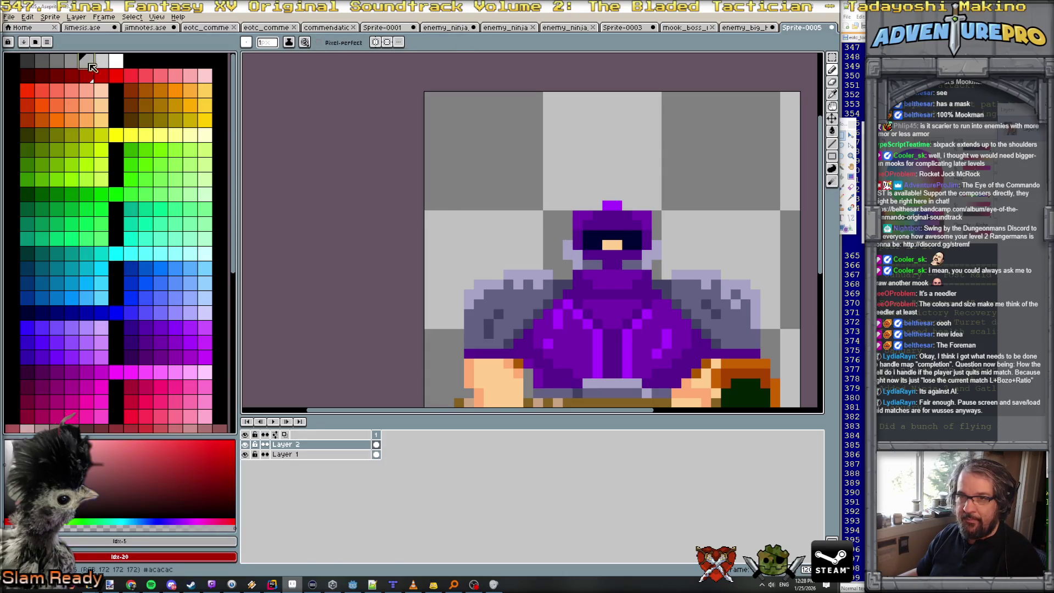
key("g")
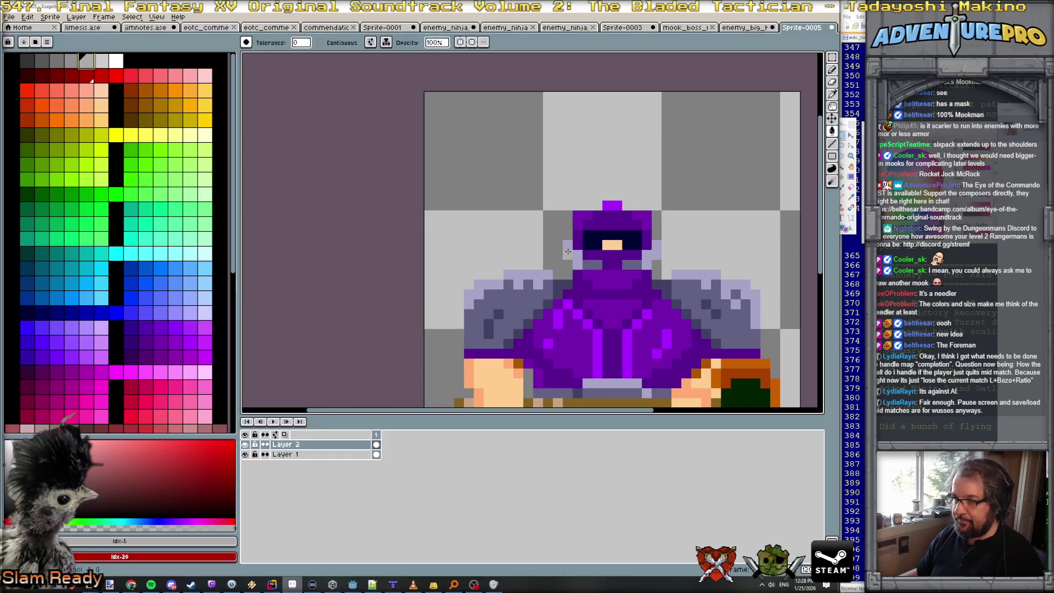
left_click(524, 311, "alt")
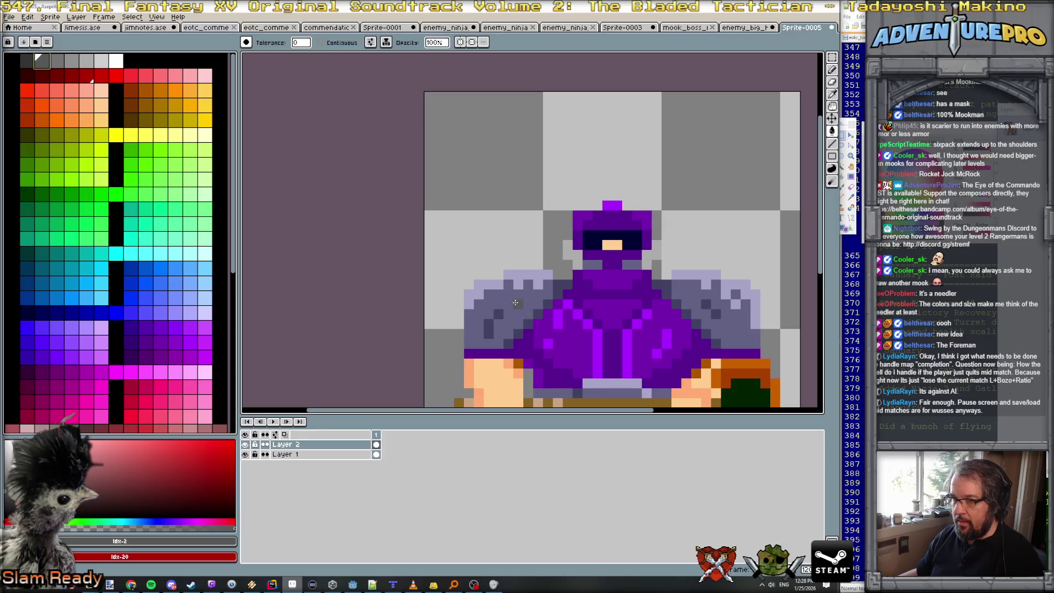
scroll(129, 289, "down", 2)
scroll(129, 289, "down", 4)
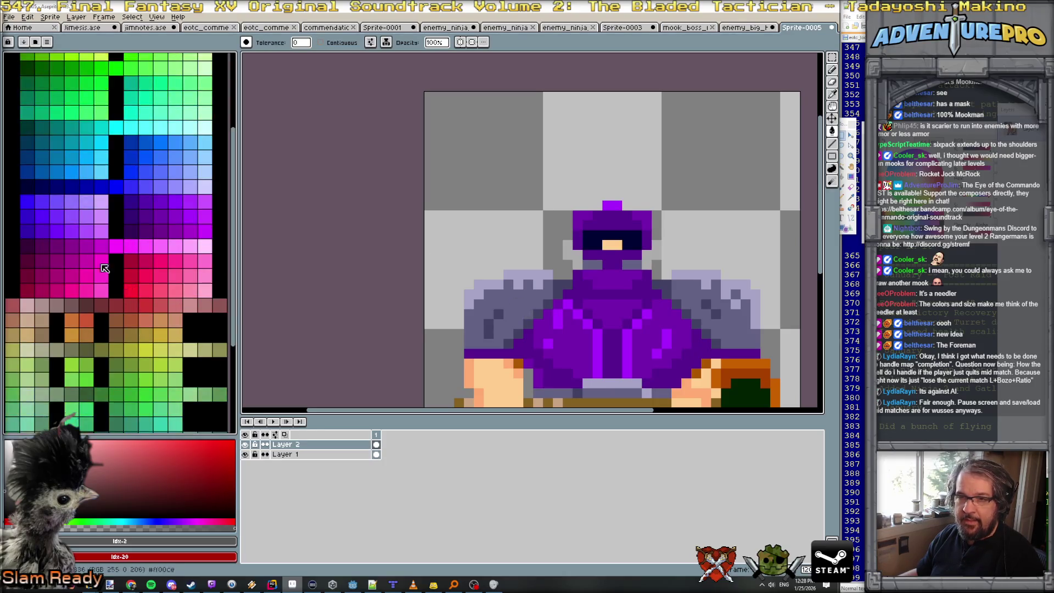
scroll(52, 233, "down", 6)
left_click(68, 340)
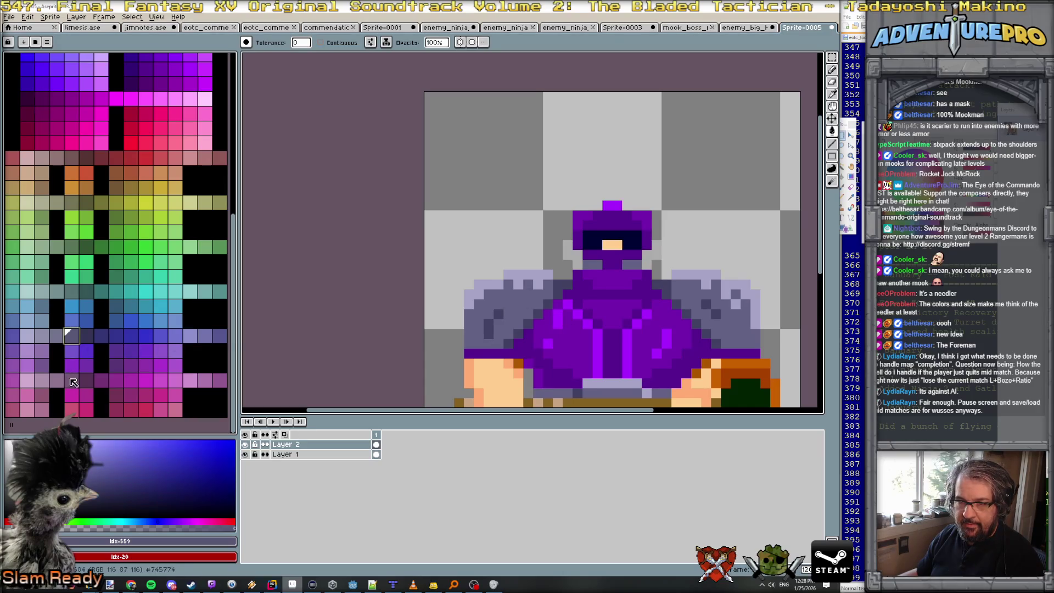
left_click(86, 320)
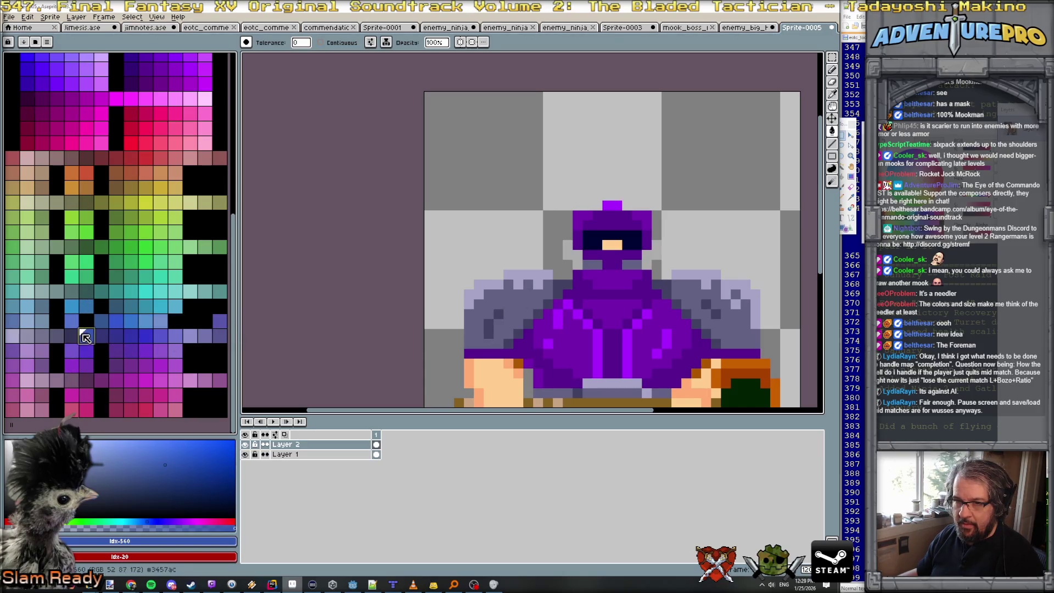
left_click(87, 336)
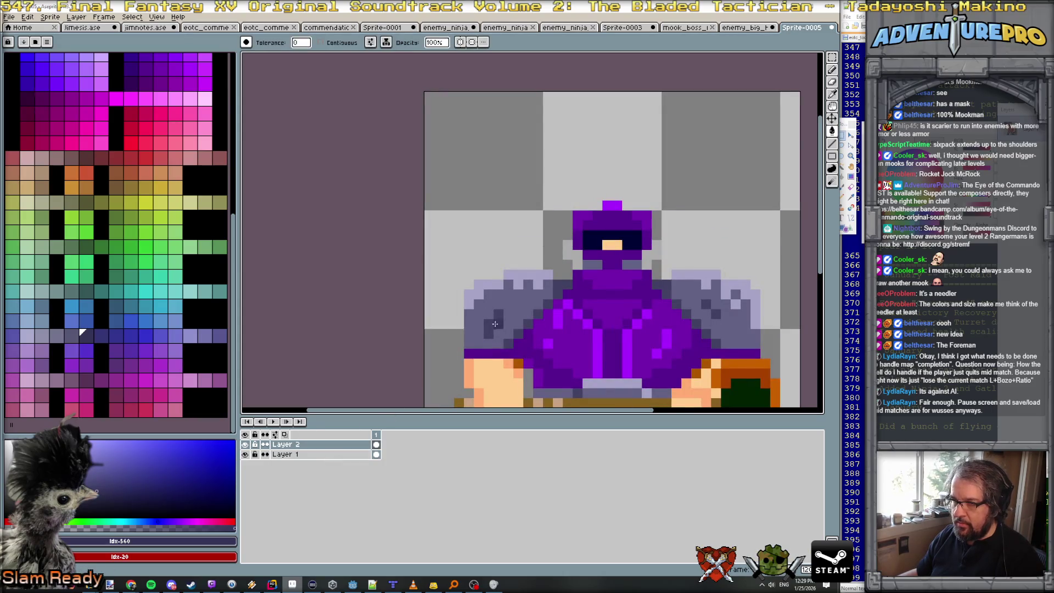
On Layer 1, paint darker blue-grey shading onto the left shoulder pad.
left_click(351, 455)
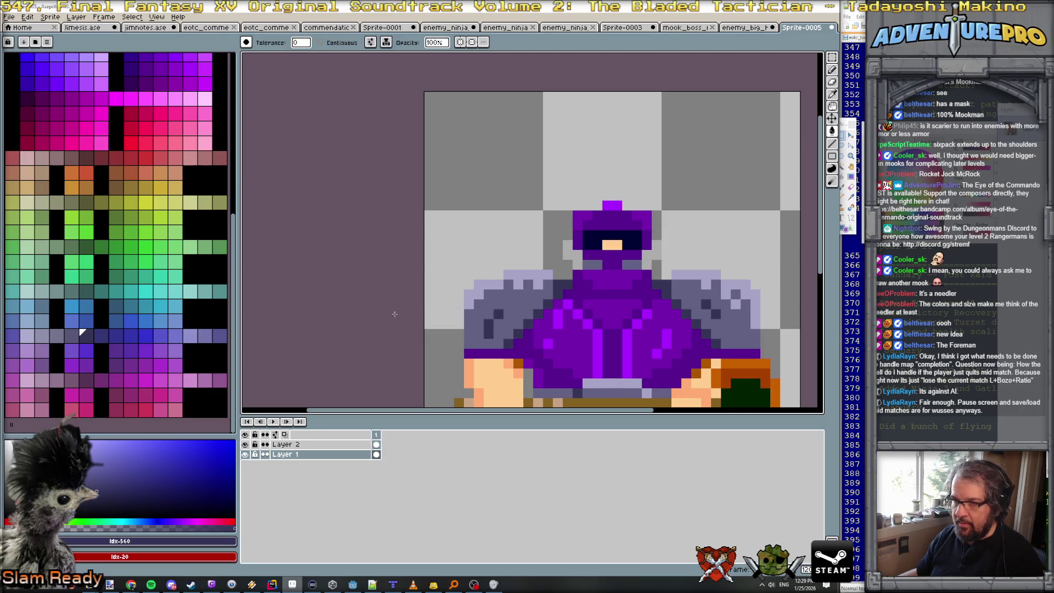
key("[")
left_click(491, 328)
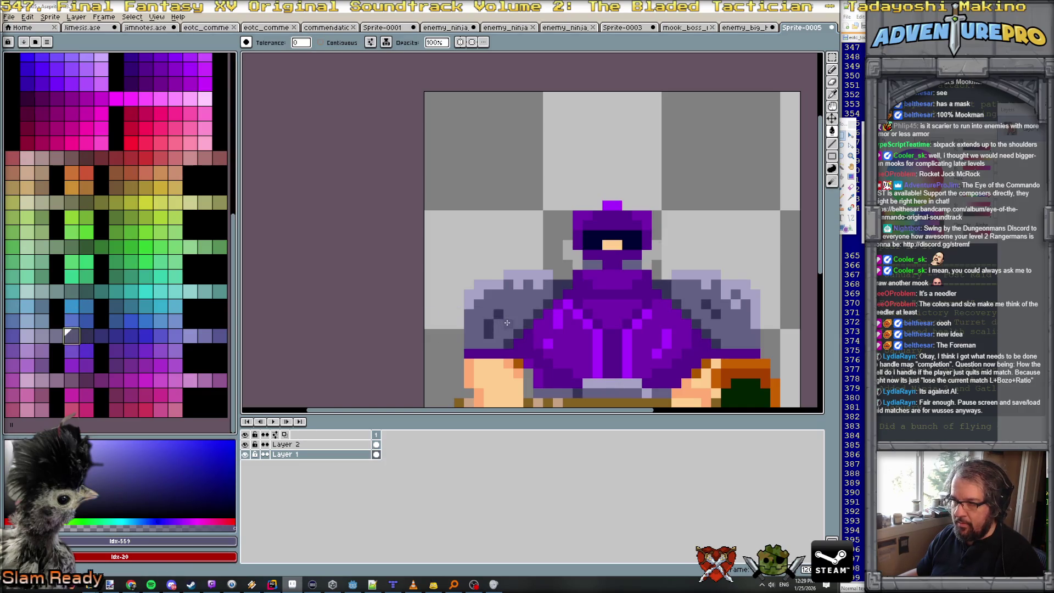
left_click(488, 311)
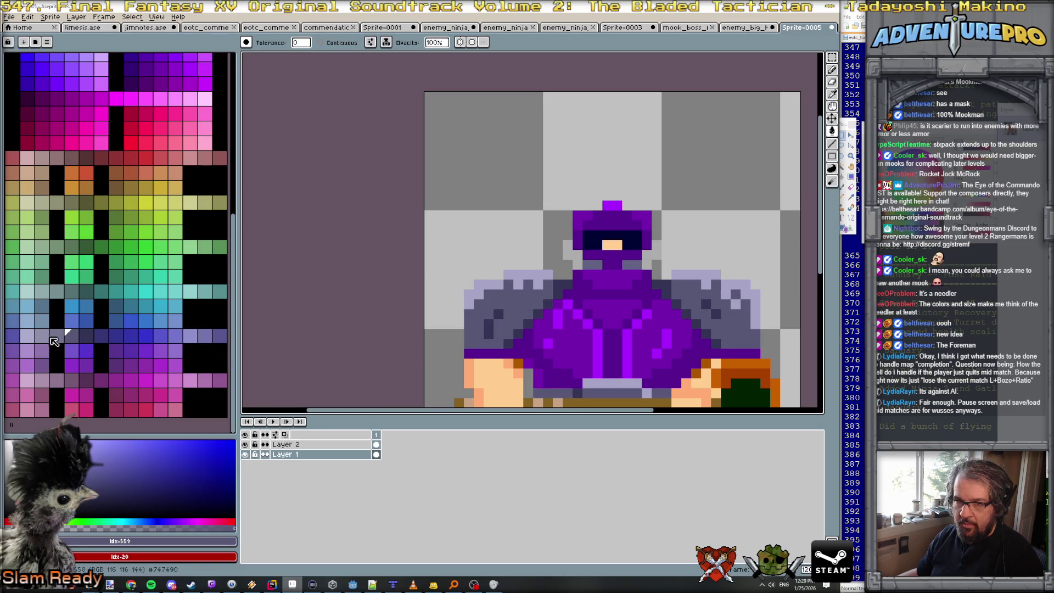
left_click(41, 339)
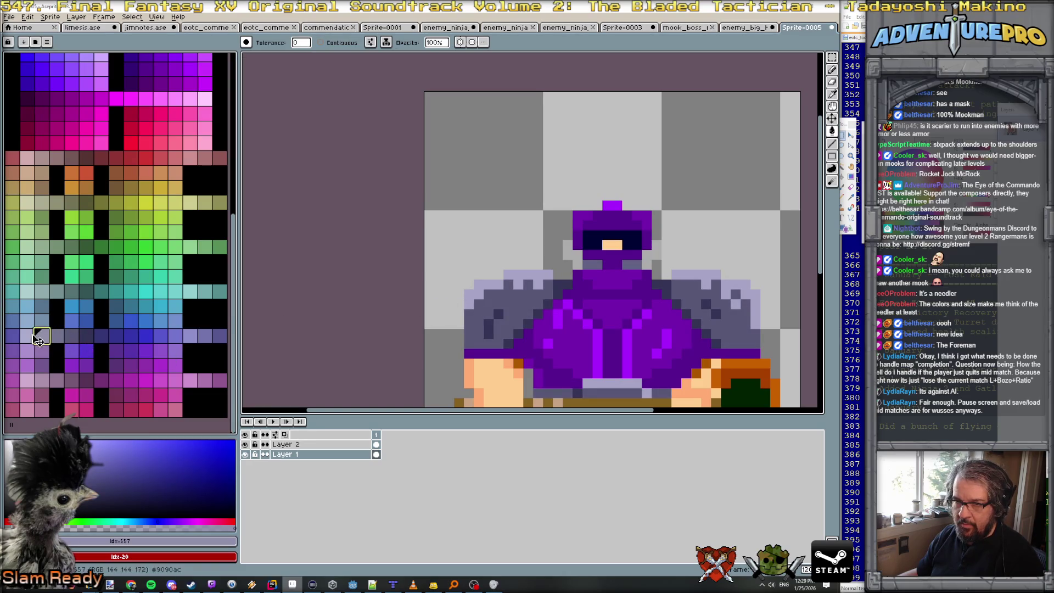
left_click(28, 336)
scroll(616, 301, "down", 3)
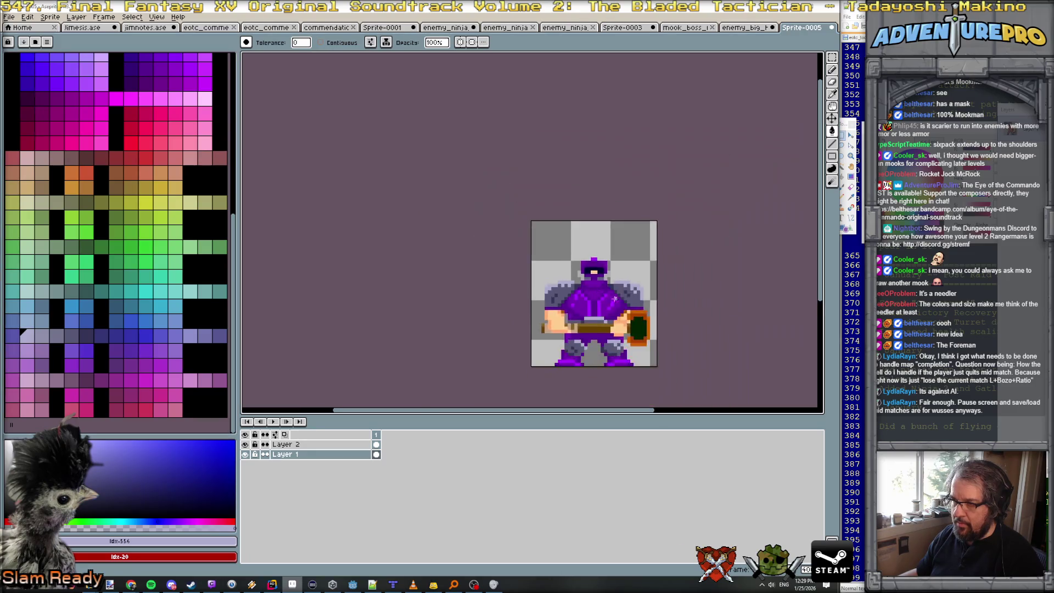
Rename Layer 1 to 'base' and Layer 2 to 'helmet'.
scroll(615, 301, "up", 1)
scroll(609, 301, "up", 1)
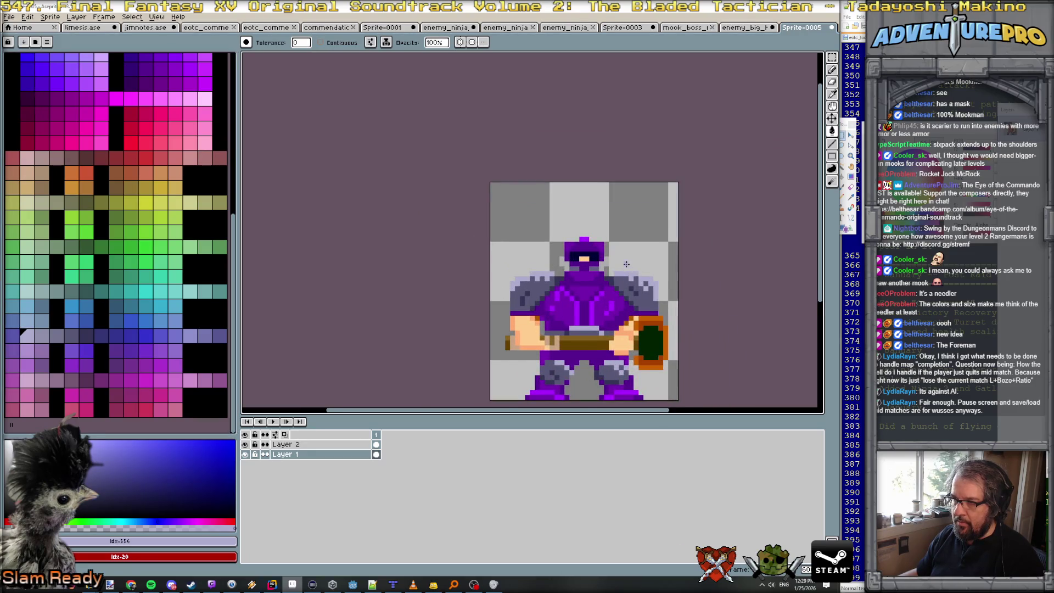
scroll(626, 264, "up", 2)
scroll(596, 205, "down", 5)
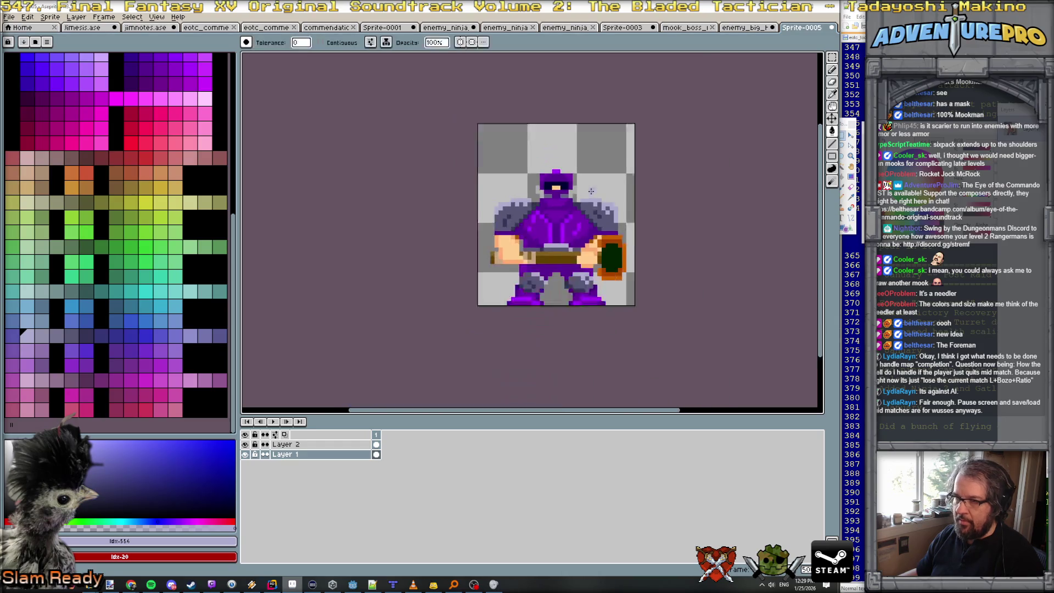
scroll(573, 179, "up", 2)
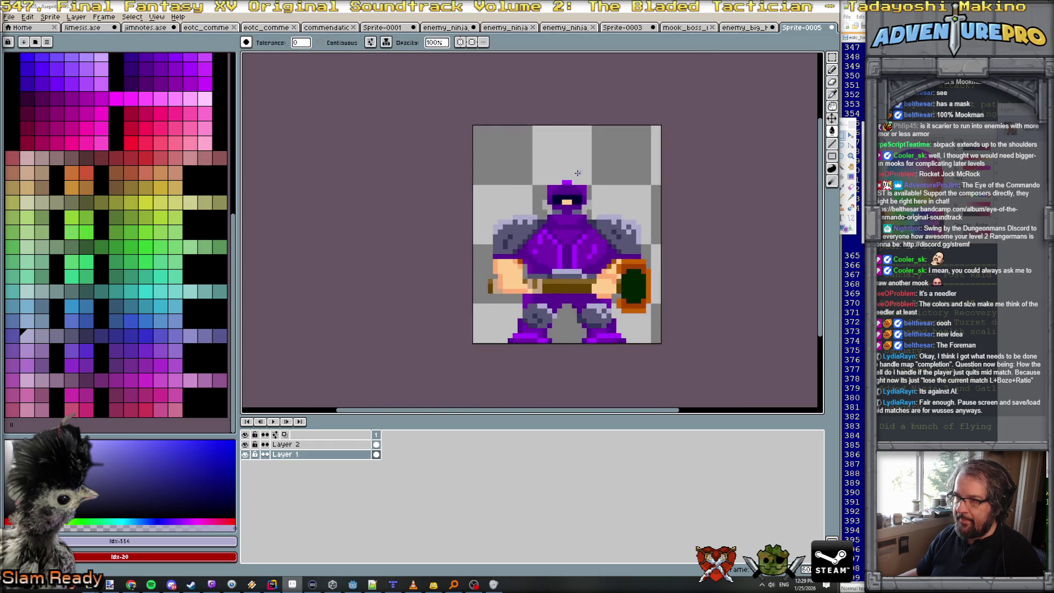
double_click(317, 455)
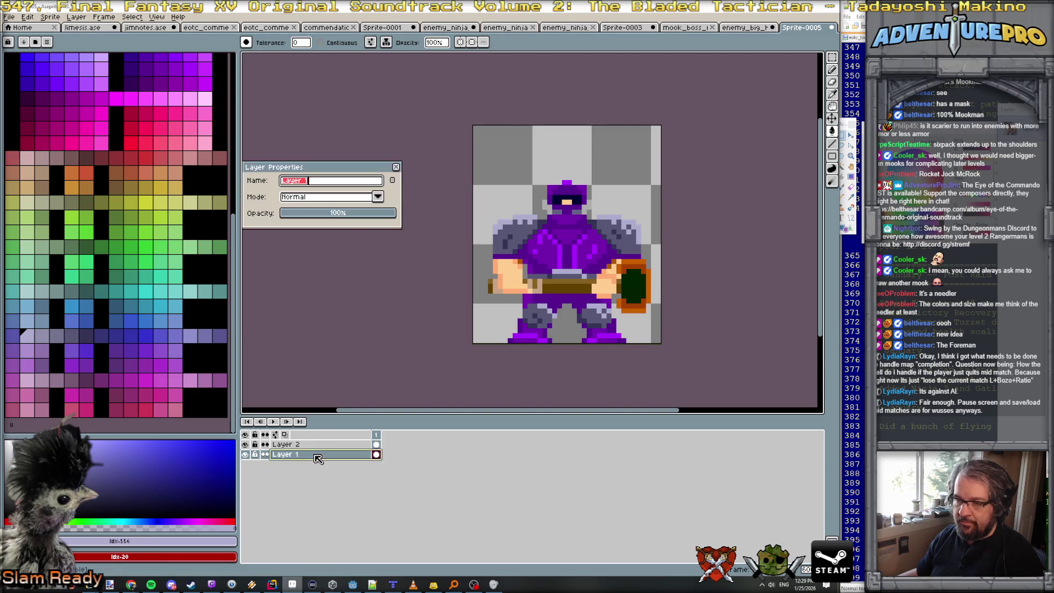
type("base")
key("Return")
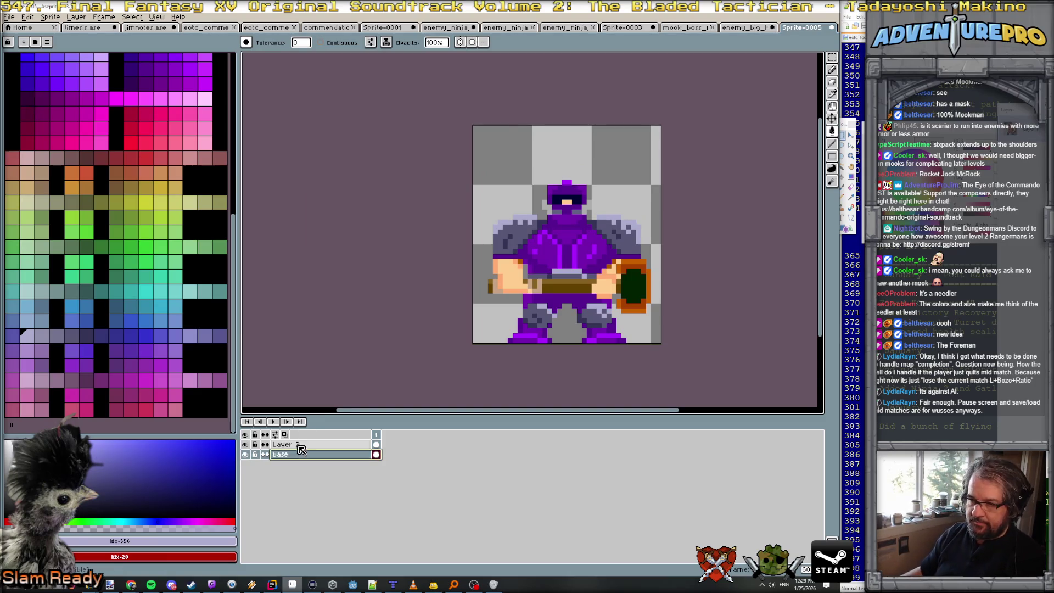
double_click(303, 446)
type("hle")
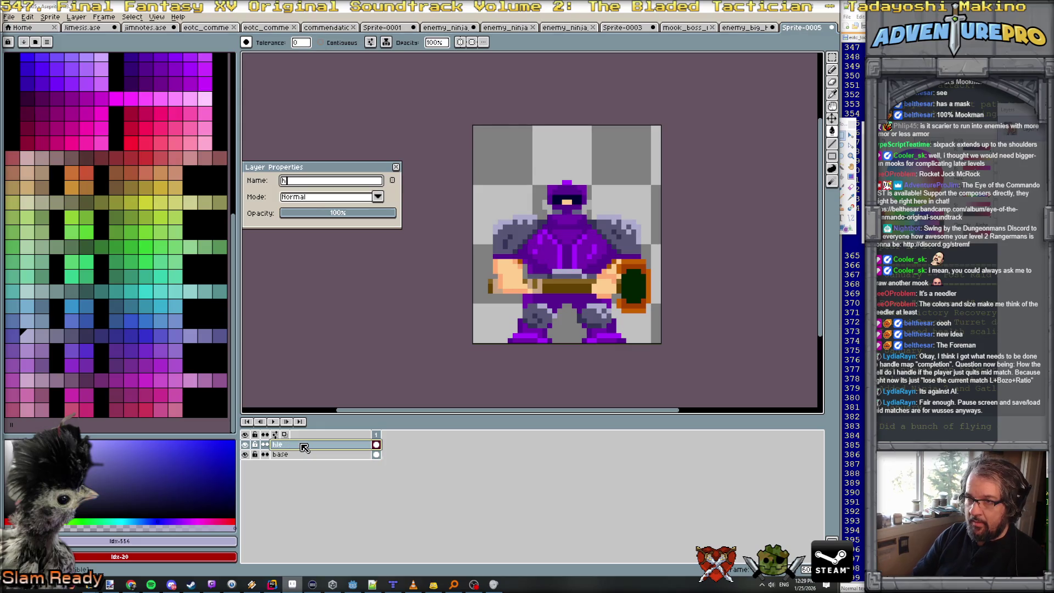
key("Return")
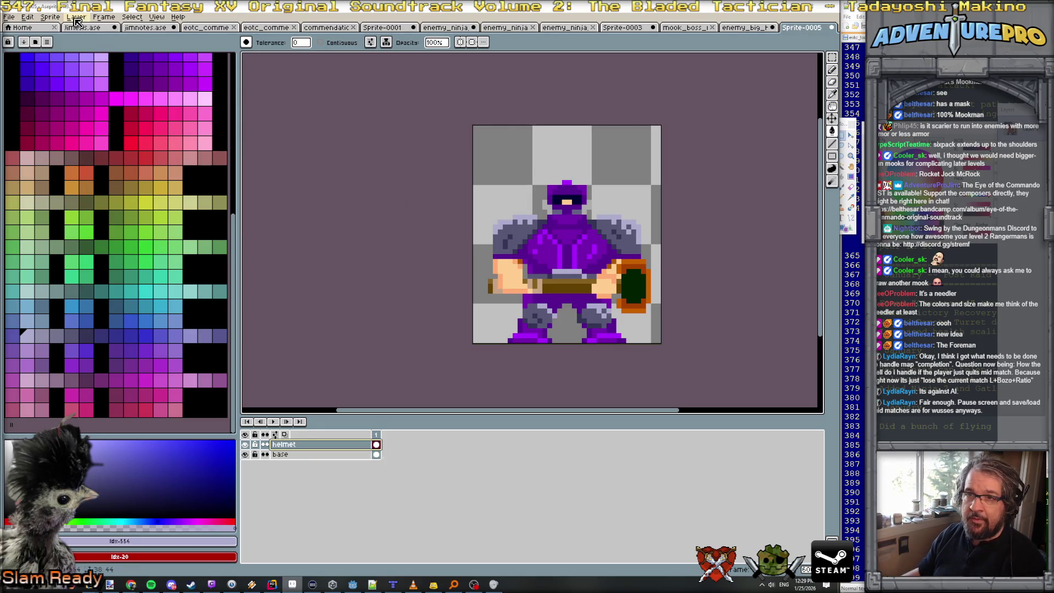
Add a new empty Layer 1 and move it below base.
left_click(76, 16)
mouse_move(98, 68)
left_click_drag(325, 442, 330, 468)
scroll(470, 284, "up", 2)
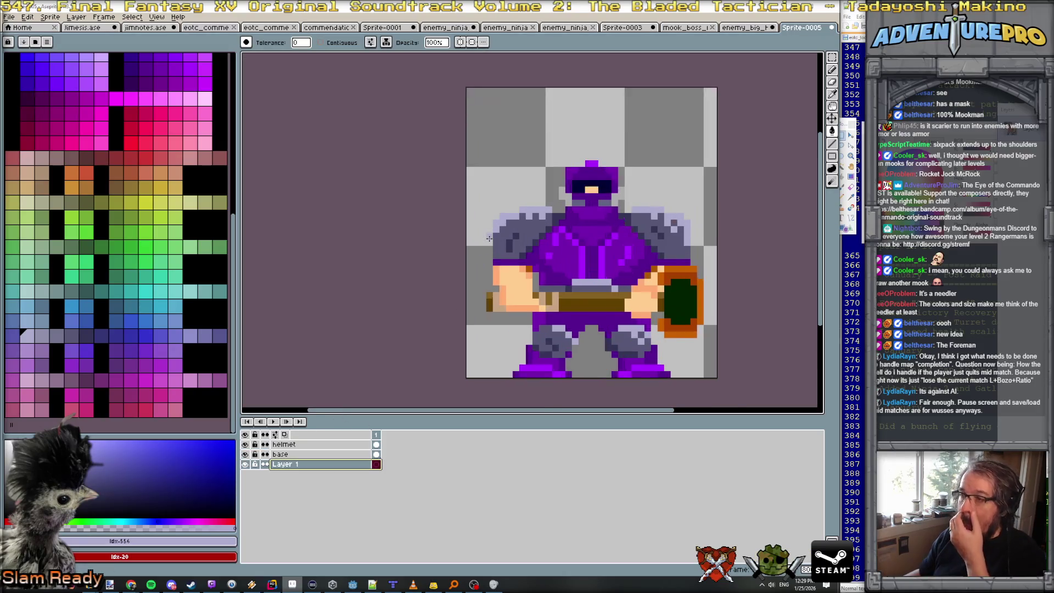
In the mook_boss document, eyedrop the dark and lighter greys from the boss's gun.
scroll(389, 238, "down", 2)
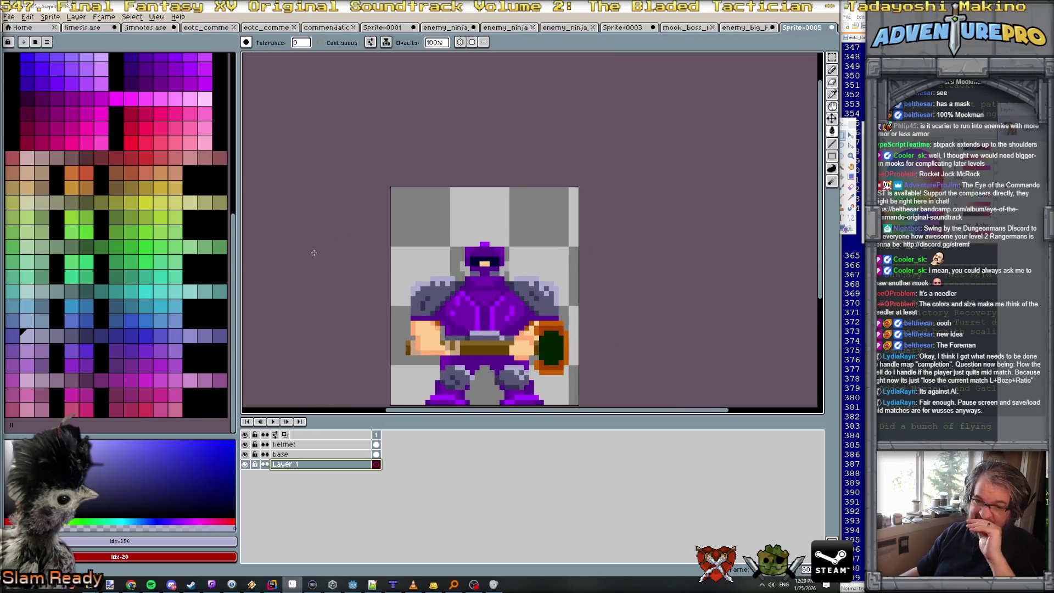
scroll(417, 251, "up", 2)
scroll(421, 255, "down", 1)
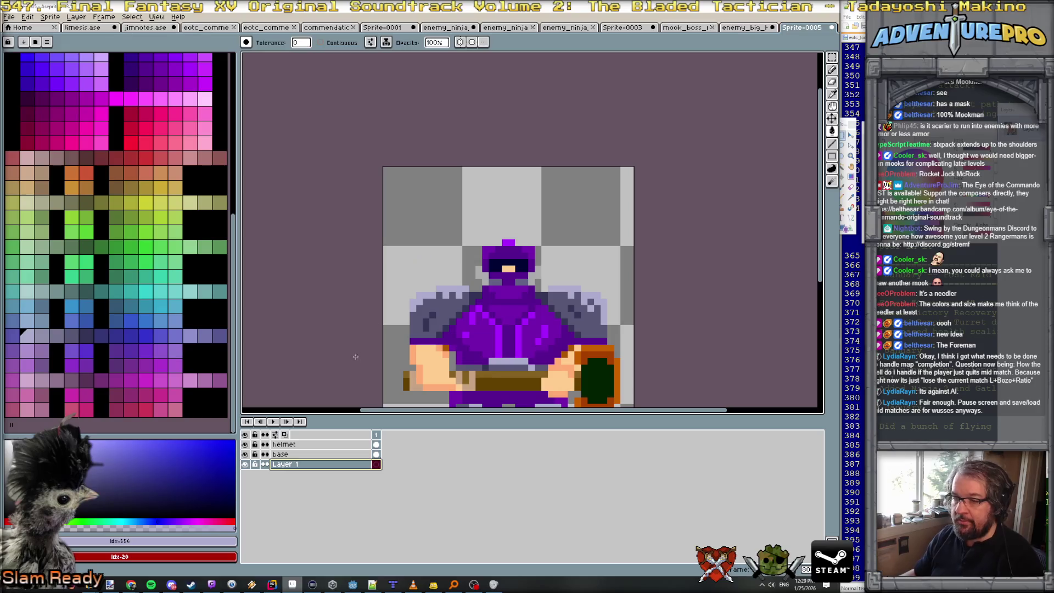
scroll(136, 153, "up", 5)
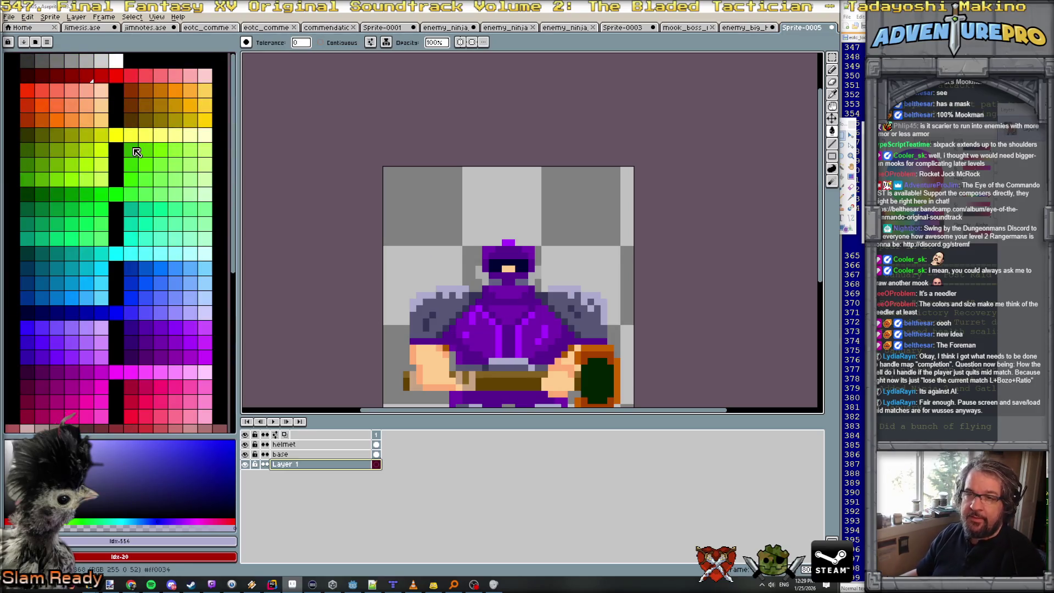
scroll(107, 273, "down", 5)
scroll(107, 273, "down", 3)
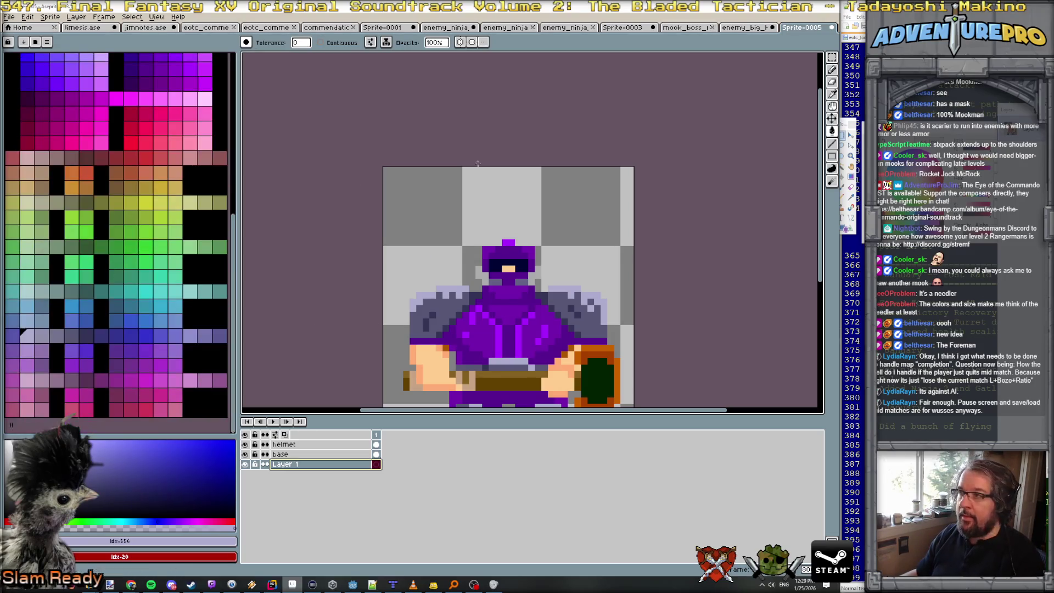
left_click(746, 28)
left_click(695, 29)
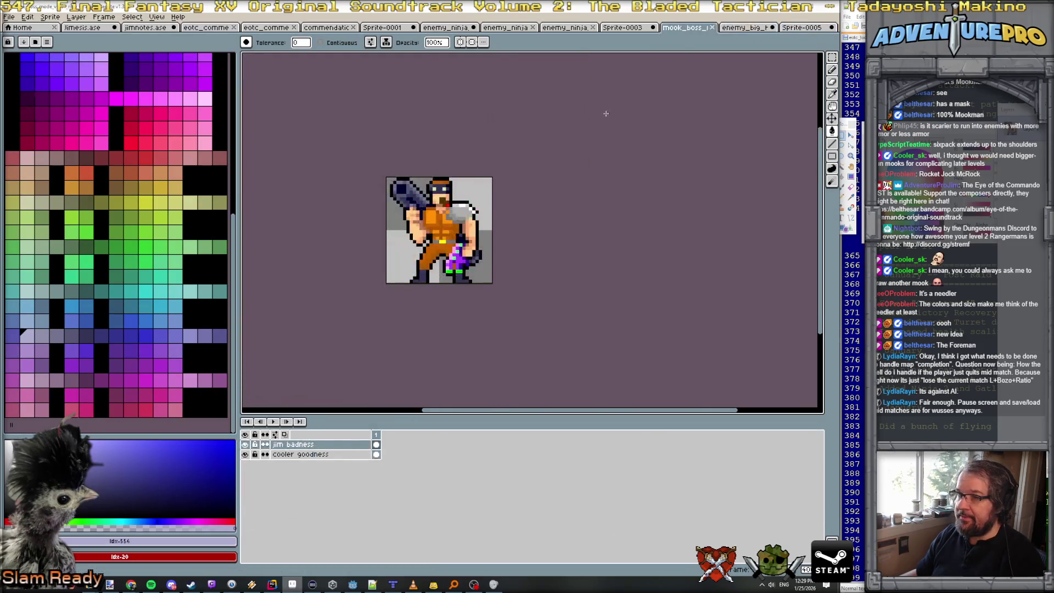
scroll(356, 196, "up", 4)
left_click(356, 196, "alt")
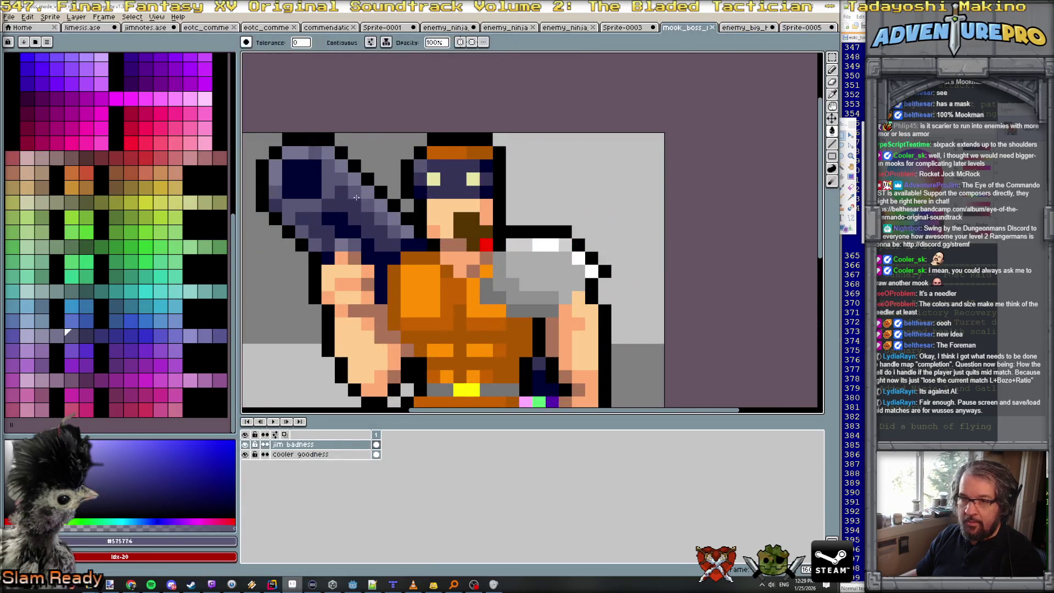
left_click(341, 199, "alt")
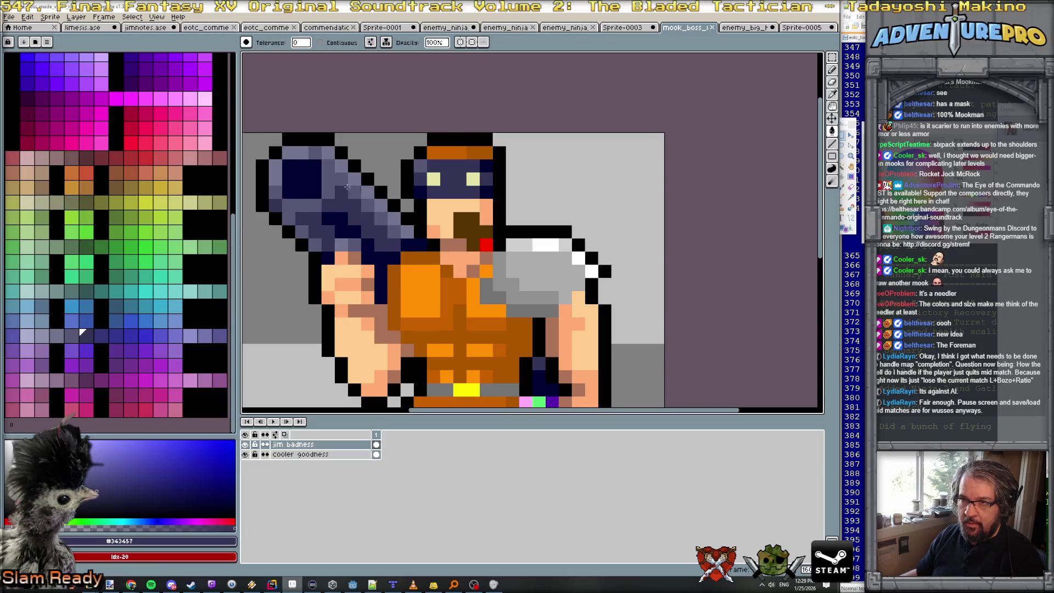
left_click(328, 191, "alt")
Return to Sprite-0005 and select the base layer.
left_click(794, 33)
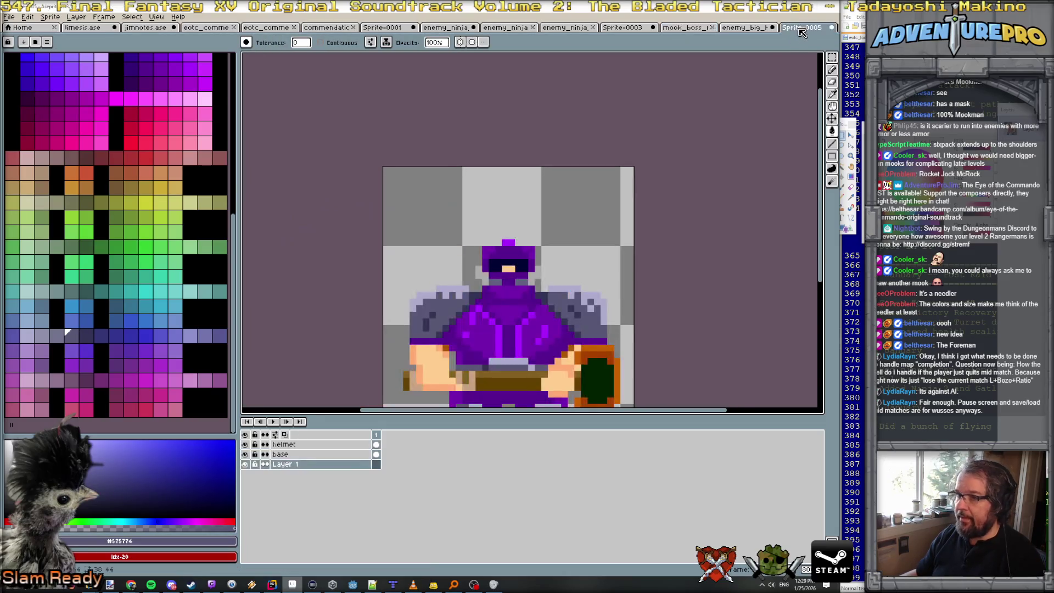
scroll(450, 316, "up", 1)
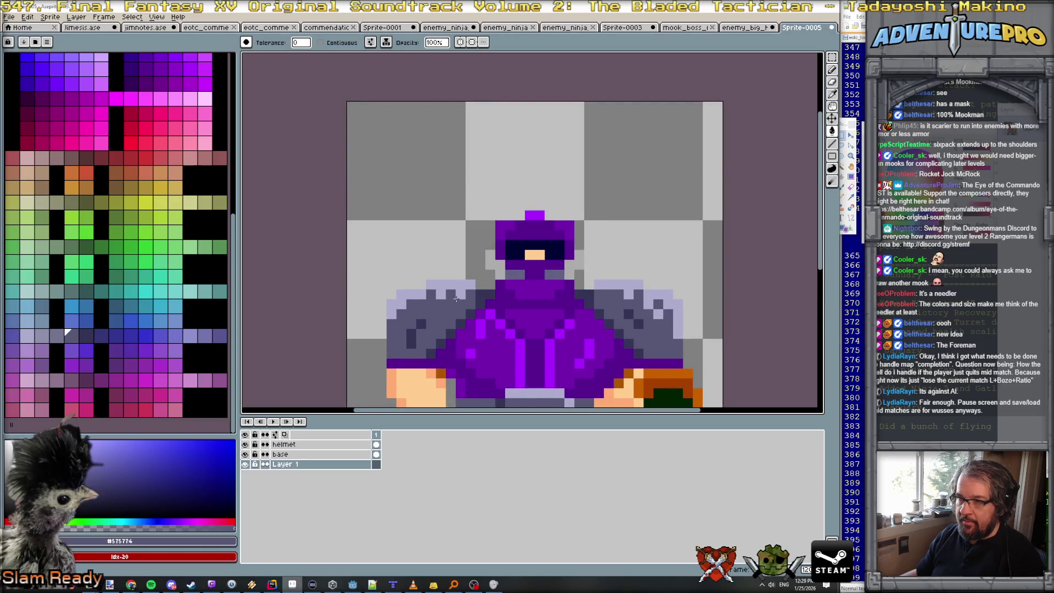
scroll(456, 302, "down", 1)
left_click(308, 455)
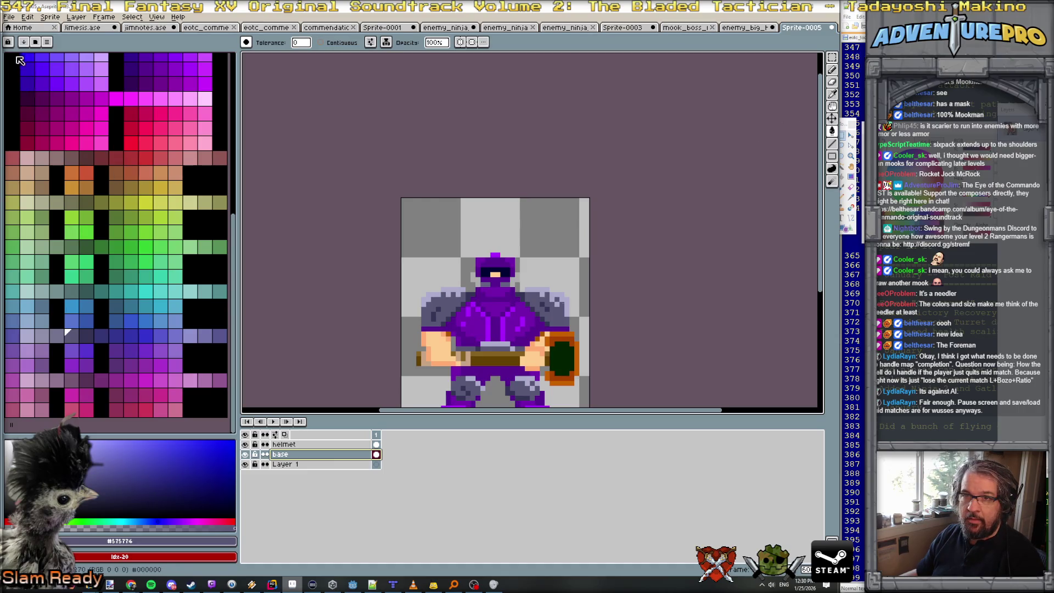
Apply a black outline around the enemy's body with the Outline effect.
left_click(389, 239, "alt")
key("shift+o")
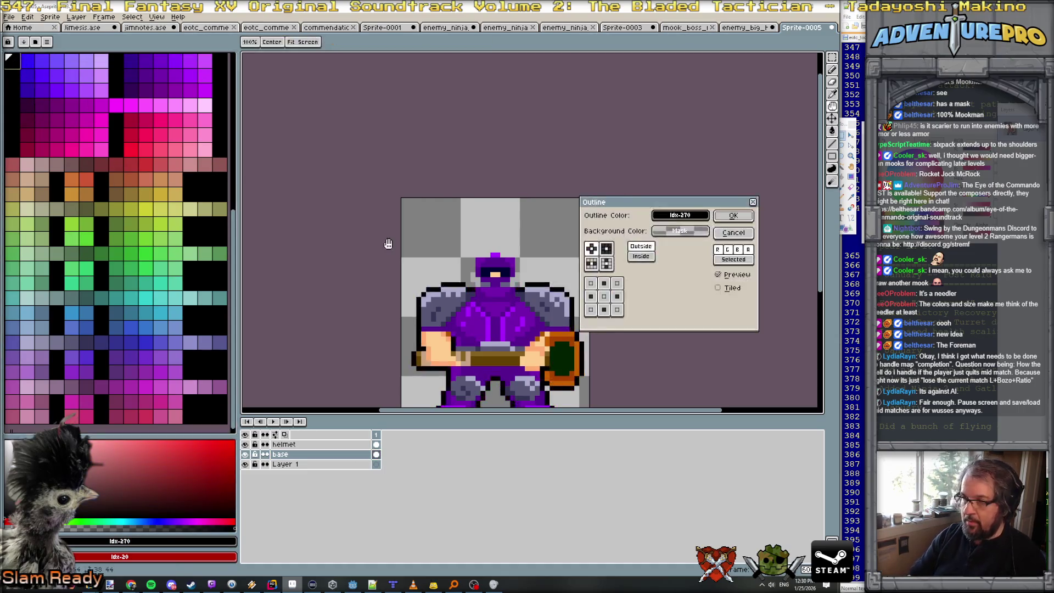
left_click(750, 218)
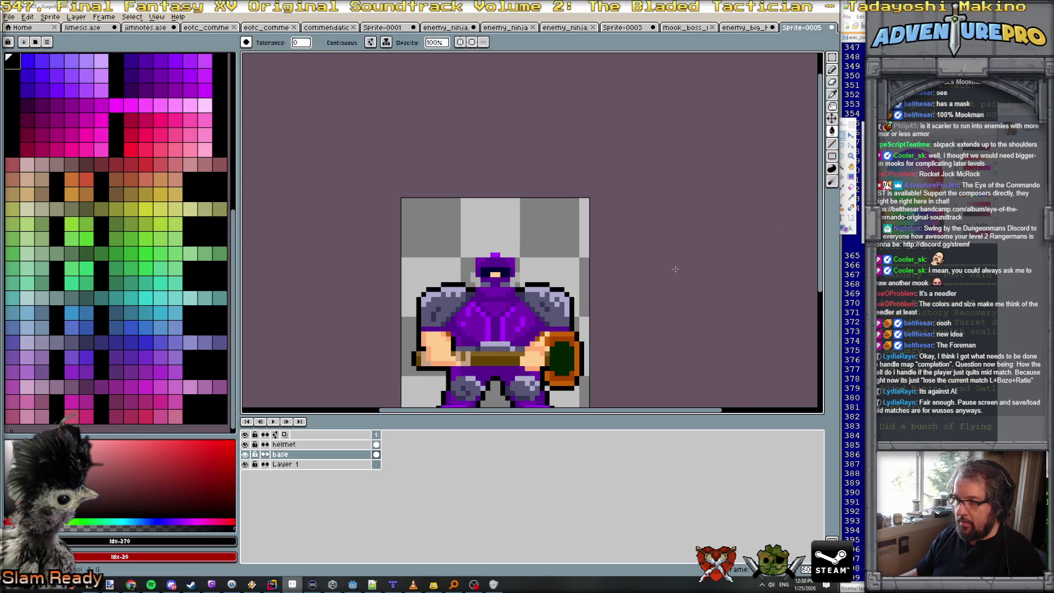
scroll(581, 299, "up", 1)
scroll(582, 299, "up", 2)
scroll(417, 337, "down", 3)
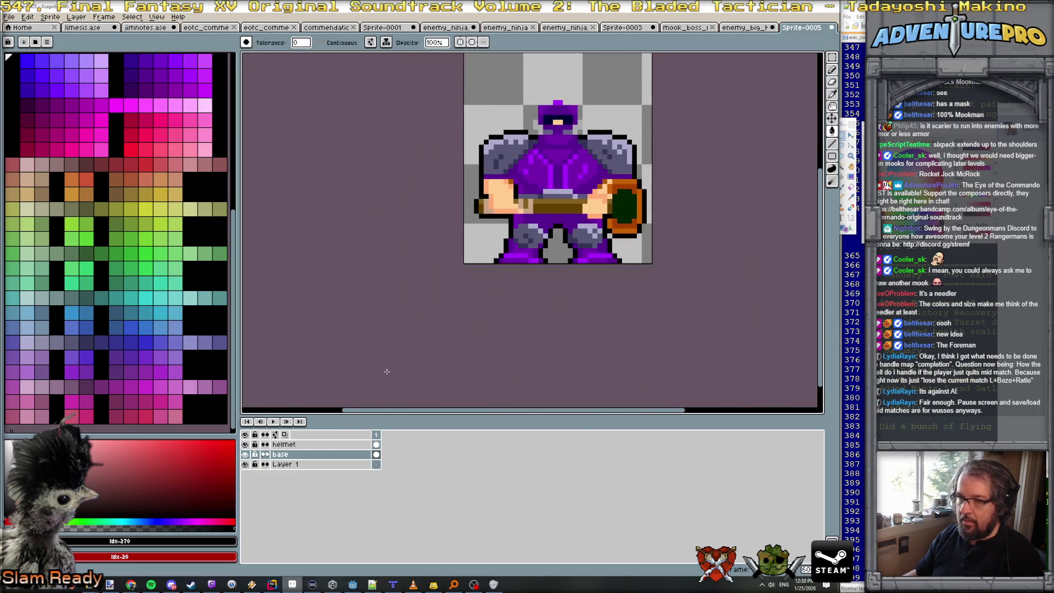
On the helmet layer, blacken a pixel beside the hood.
left_click(321, 445)
scroll(497, 250, "up", 3)
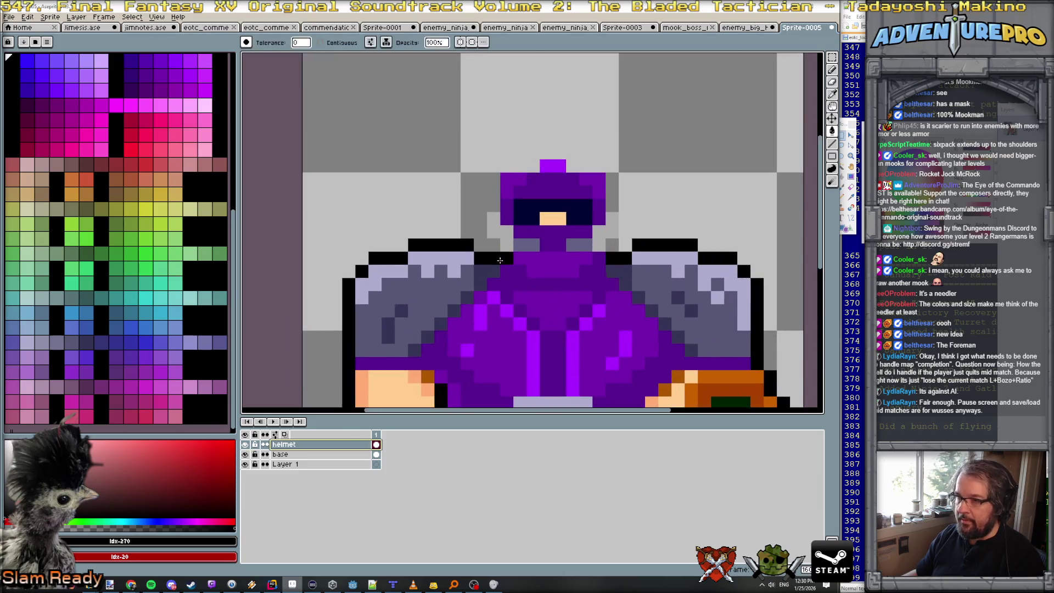
left_click(493, 245)
Pencil a black outline up the hood's sides, then select dark grey #575774.
key("b")
mouse_move(494, 247)
left_mouse_down()
mouse_move(481, 231)
mouse_move(496, 175)
mouse_move(547, 152)
mouse_move(612, 166)
mouse_move(610, 201)
mouse_move(625, 219)
mouse_move(612, 245)
left_mouse_up()
scroll(634, 257, "down", 5)
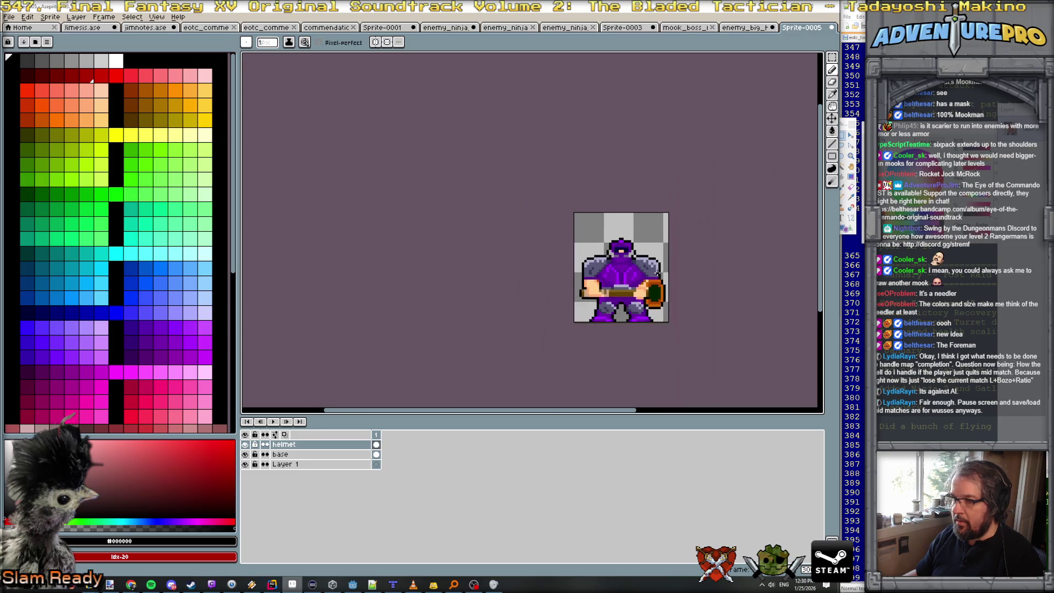
scroll(630, 263, "up", 3)
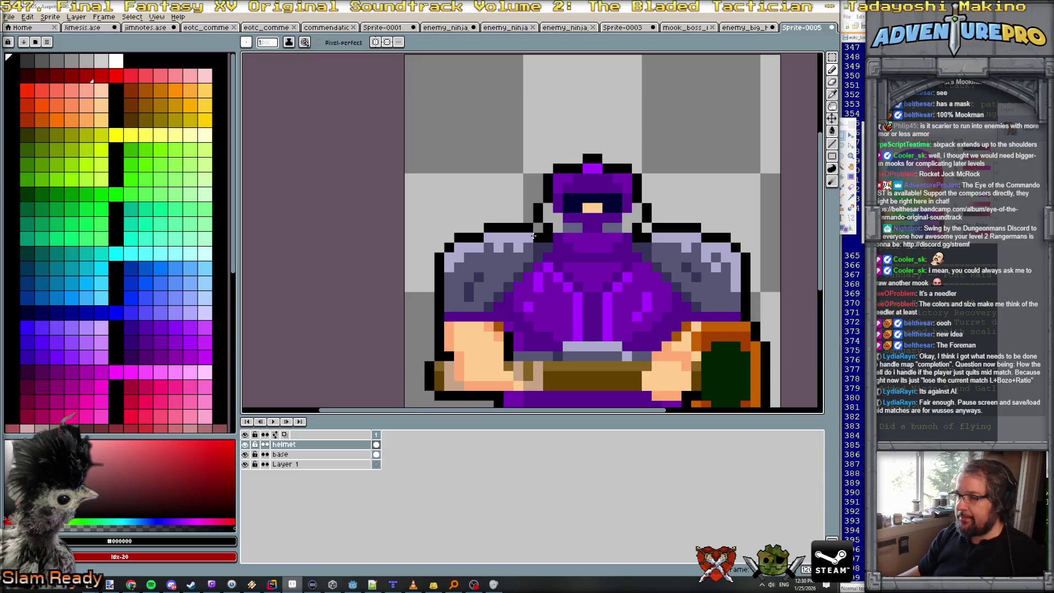
scroll(538, 237, "down", 1)
scroll(538, 238, "up", 1)
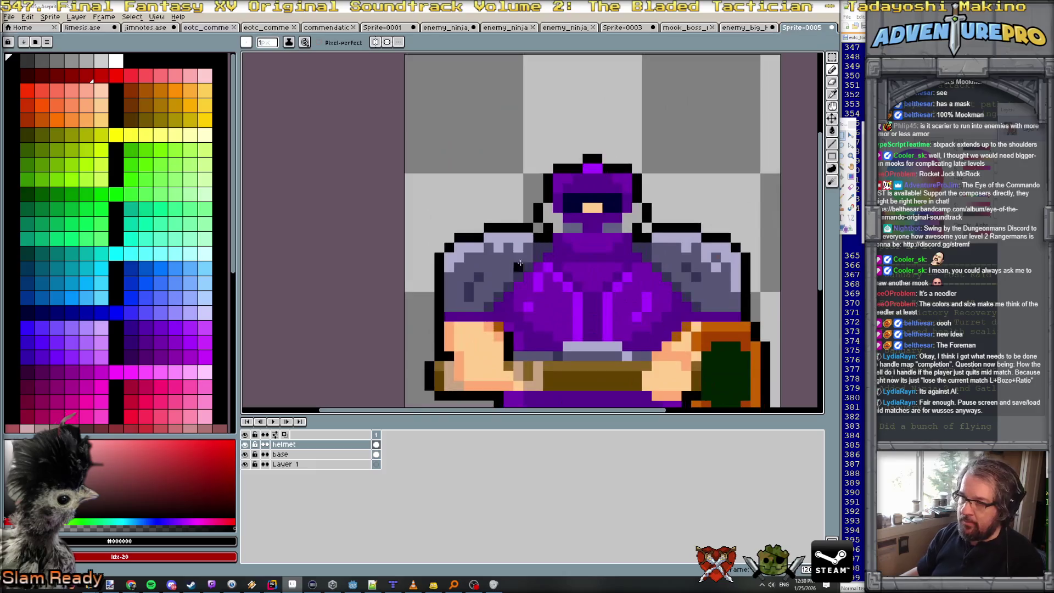
left_click(516, 260, "alt")
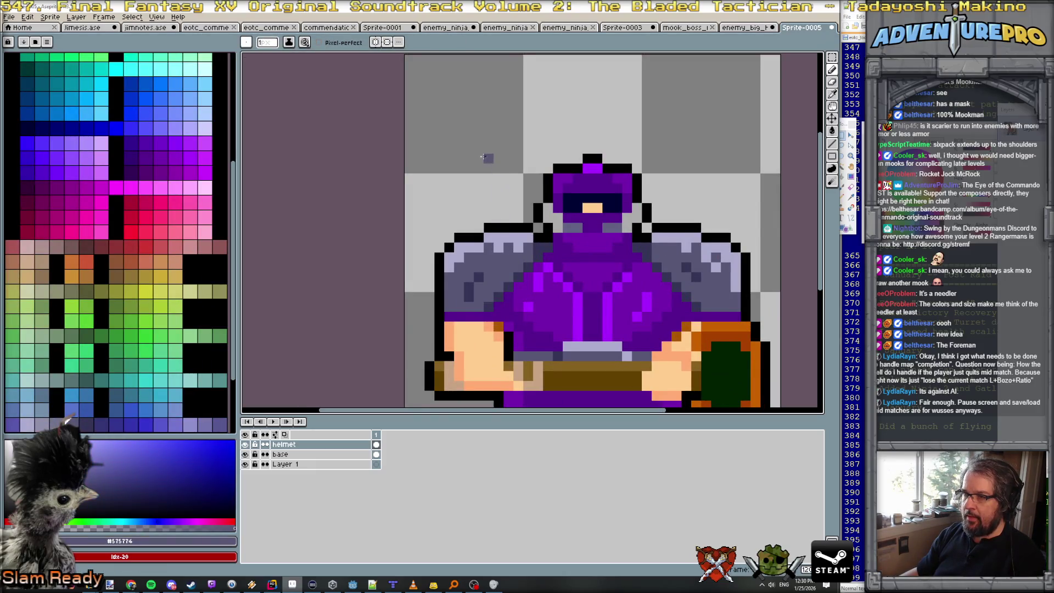
scroll(477, 147, "down", 1)
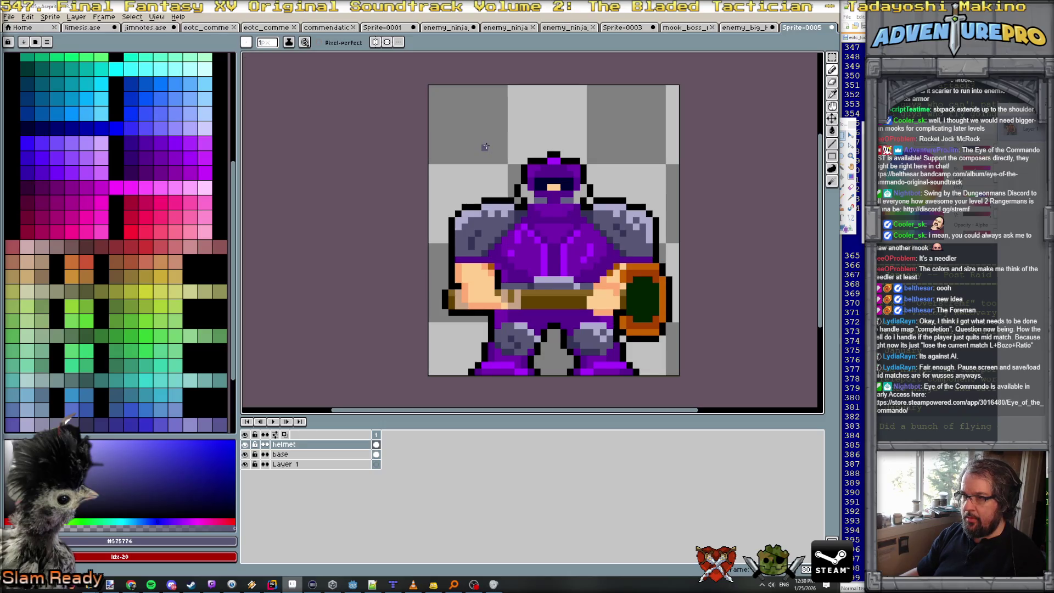
With vertical symmetry, draw and fill two mirrored dark grey rocket pods above the shoulders.
left_click(375, 42)
scroll(481, 167, "up", 2)
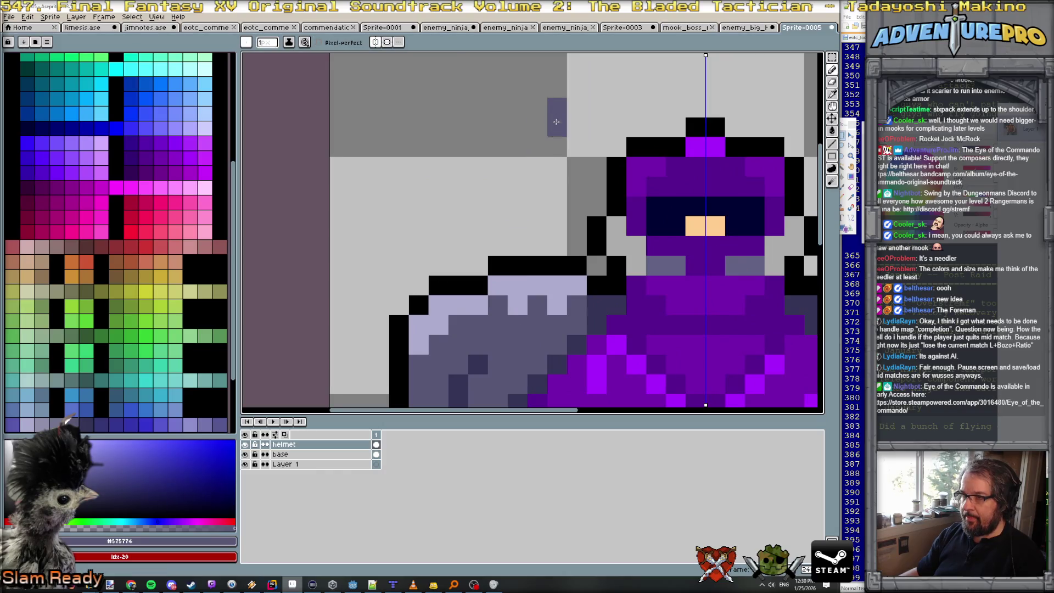
left_click_drag(556, 118, 556, 254)
left_click_drag(479, 125, 479, 271)
scroll(522, 182, "down", 3)
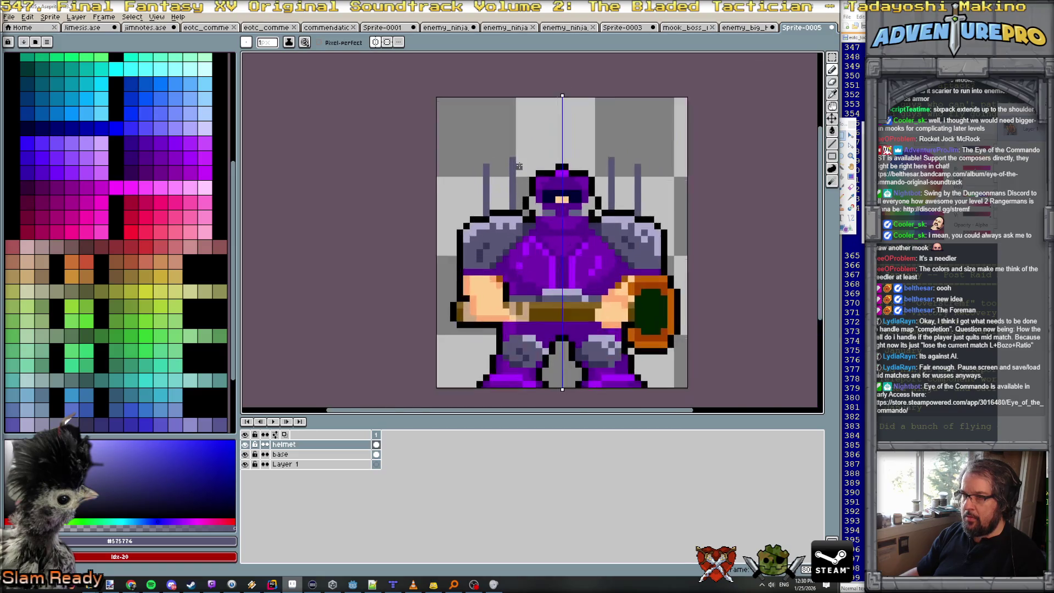
scroll(519, 166, "up", 3)
key("g")
key("b")
mouse_move(467, 167)
left_mouse_down()
mouse_move(466, 220)
mouse_move(438, 216)
mouse_move(434, 159)
mouse_move(452, 212)
left_mouse_up()
Paint a yellow band across both mirrored shoulder rocket pods.
scroll(481, 193, "down", 4)
scroll(481, 193, "up", 2)
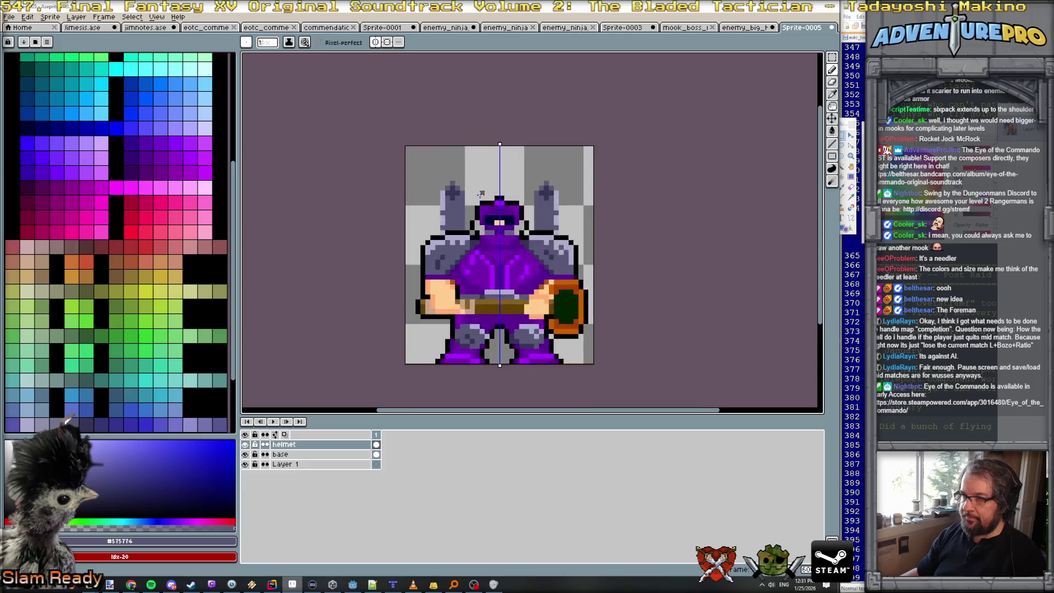
scroll(481, 193, "up", 1)
scroll(200, 276, "up", 5)
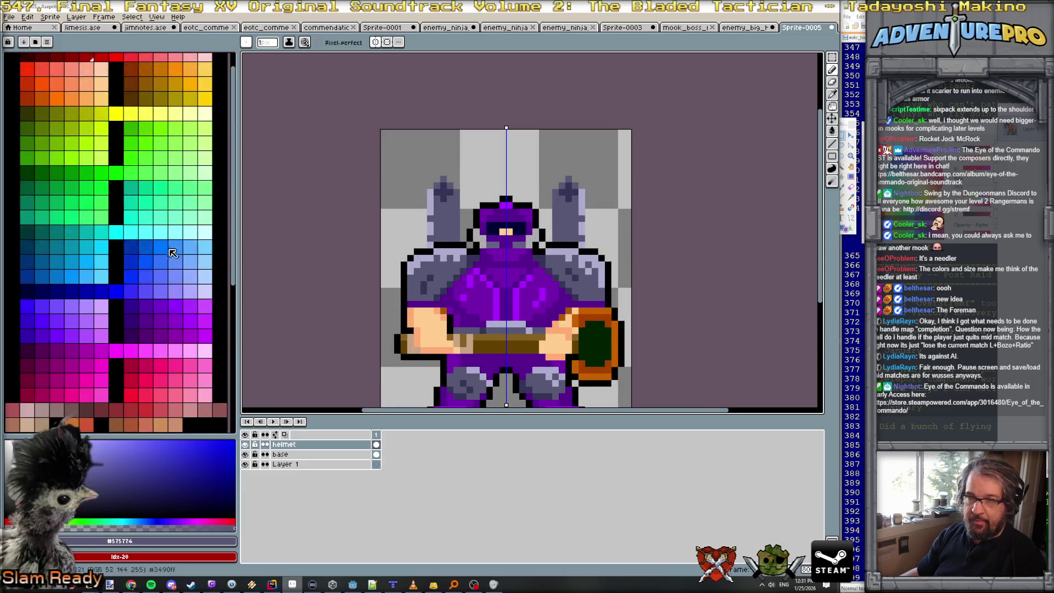
left_click(116, 135)
scroll(397, 225, "up", 2)
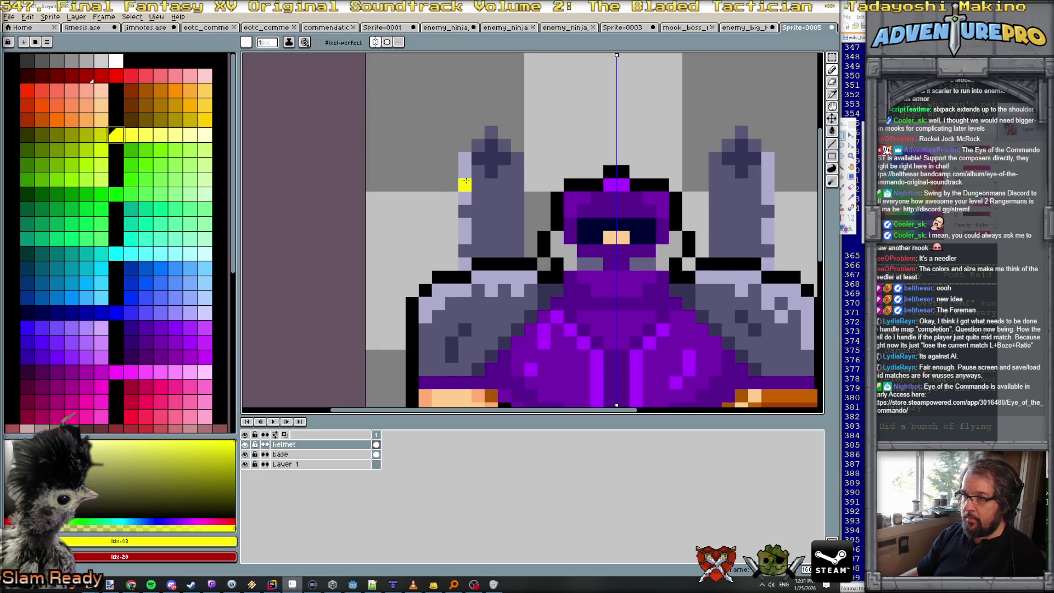
mouse_move(465, 185)
left_mouse_down()
mouse_move(501, 198)
mouse_move(467, 201)
mouse_move(479, 211)
mouse_move(513, 204)
mouse_move(478, 224)
mouse_move(501, 224)
mouse_move(505, 238)
mouse_move(517, 226)
left_mouse_up()
left_click(518, 185)
Add black stripe pixels around the yellow band, undoing one stray pixel.
left_click(492, 265, "alt")
left_click(465, 185, "alt")
left_click(465, 199, "alt")
left_click(464, 224)
left_click(475, 238)
left_click(504, 171)
scroll(509, 170, "up", 2)
key("ctrl+z")
Repaint the rocket bodies light grey, replacing the dark and lavender pixels.
left_click(101, 61)
left_click(500, 98)
left_click_drag(480, 94, 480, 173)
left_click_drag(460, 112, 463, 164)
left_click_drag(500, 112, 500, 173)
left_click(468, 188)
left_click(480, 192)
left_click(499, 192)
left_click(441, 172)
left_click(440, 152)
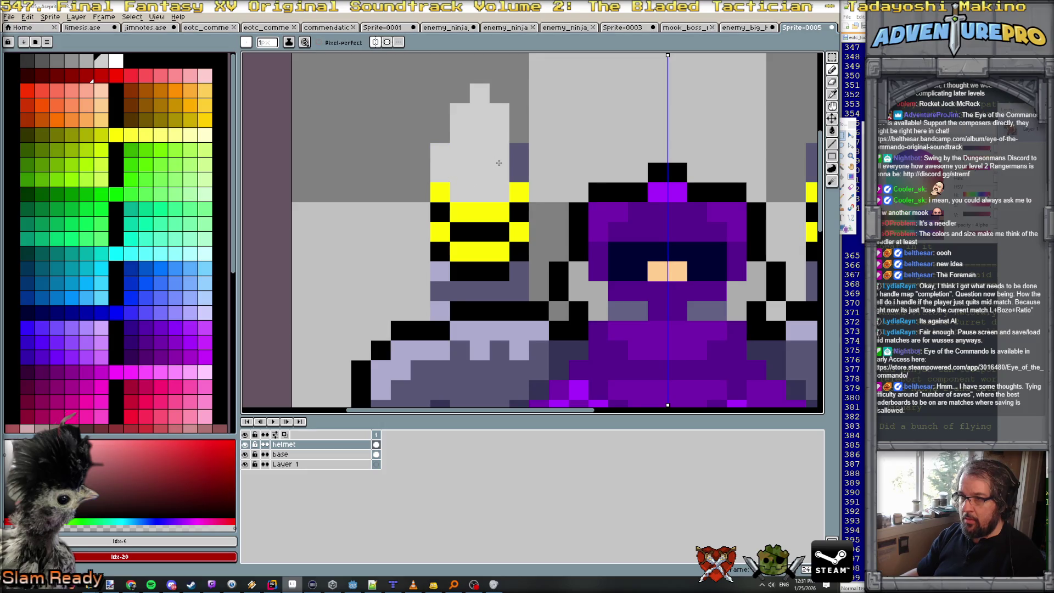
left_click(520, 172)
left_click(520, 152)
Paint a red cross on top of each rocket as its tip.
left_click(115, 76)
left_click(461, 95)
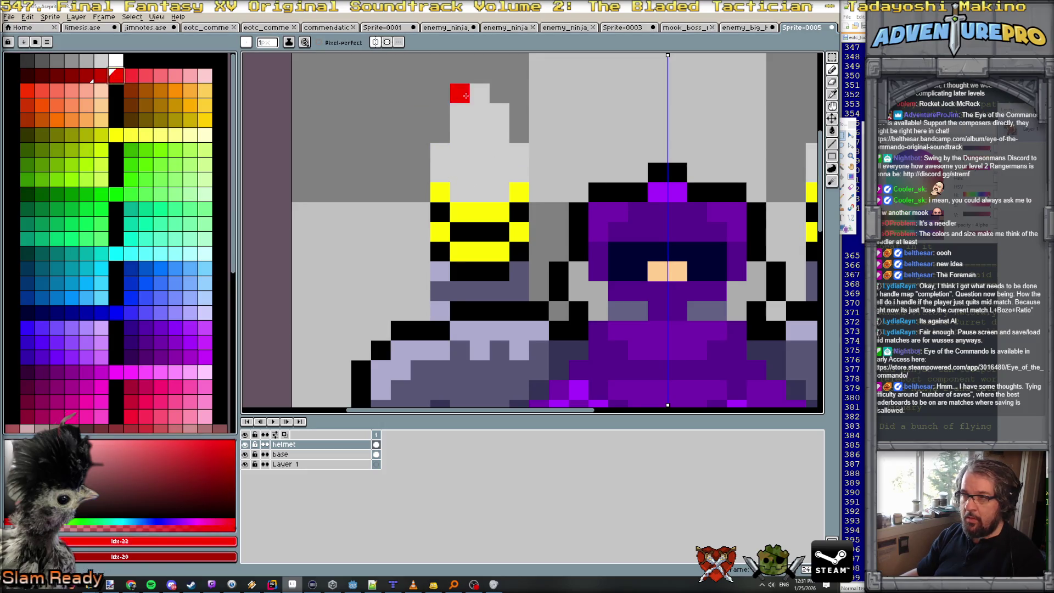
key("ctrl+z")
left_click(480, 93)
left_click(480, 114)
left_click(460, 113)
left_click(500, 113)
left_click(480, 133)
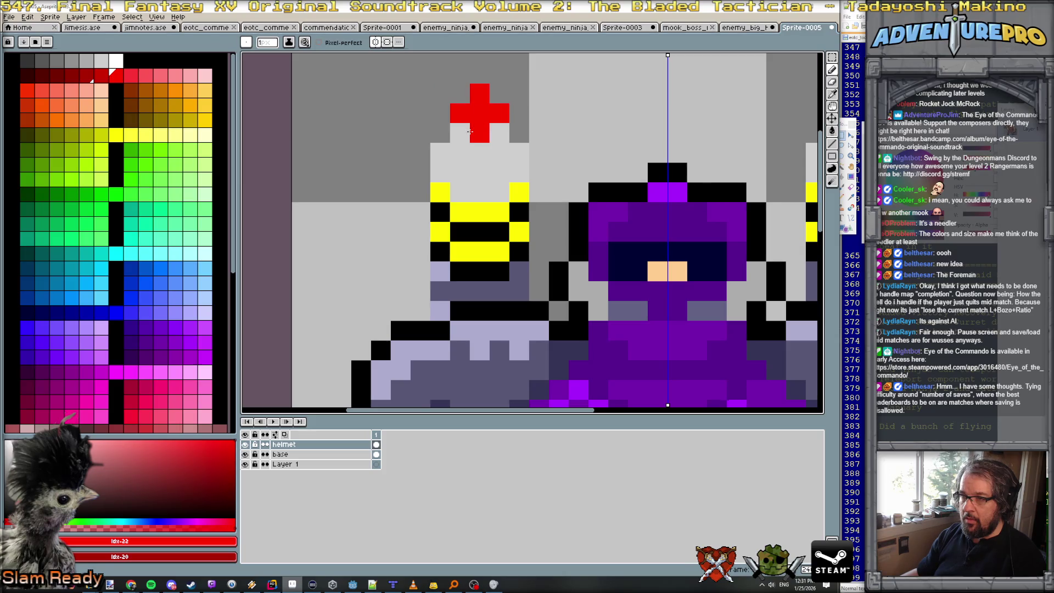
scroll(483, 137, "down", 3)
scroll(494, 142, "up", 2)
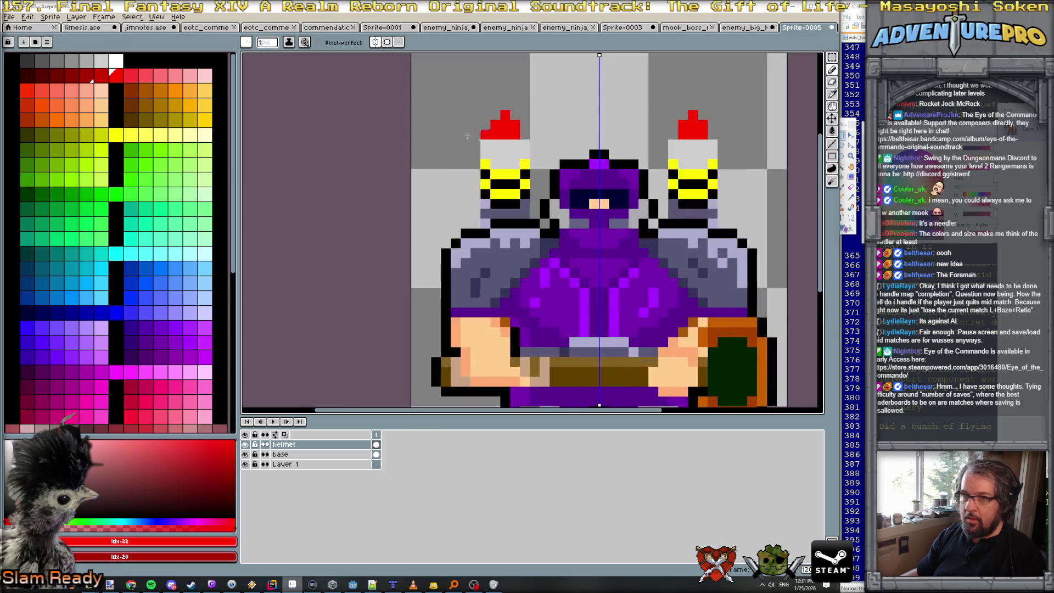
Choose grey shading shades and turn off vertical symmetry.
left_click(98, 60)
key("plus")
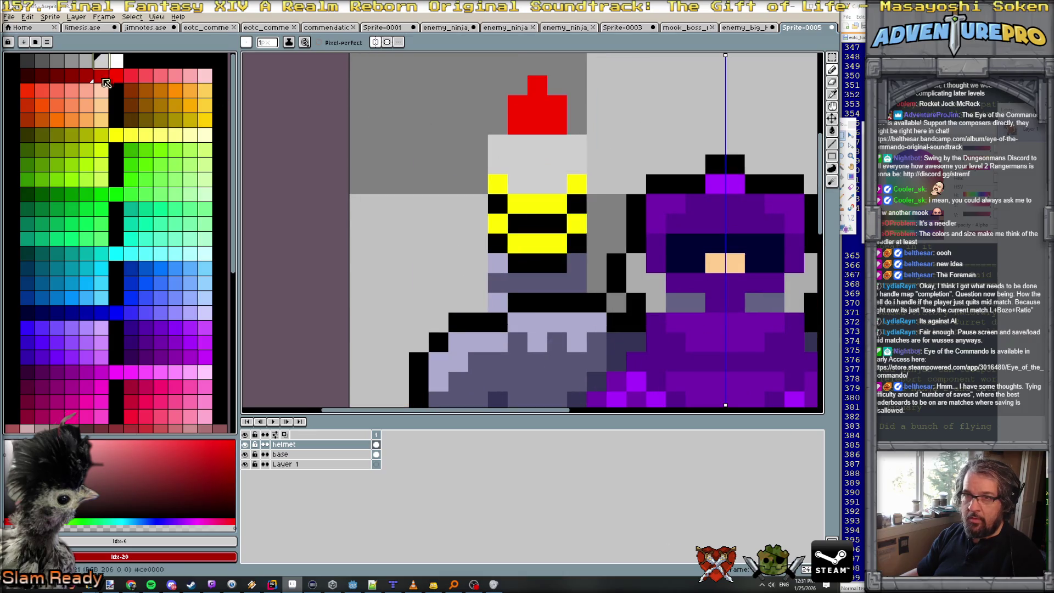
left_click(71, 60)
left_click(375, 42)
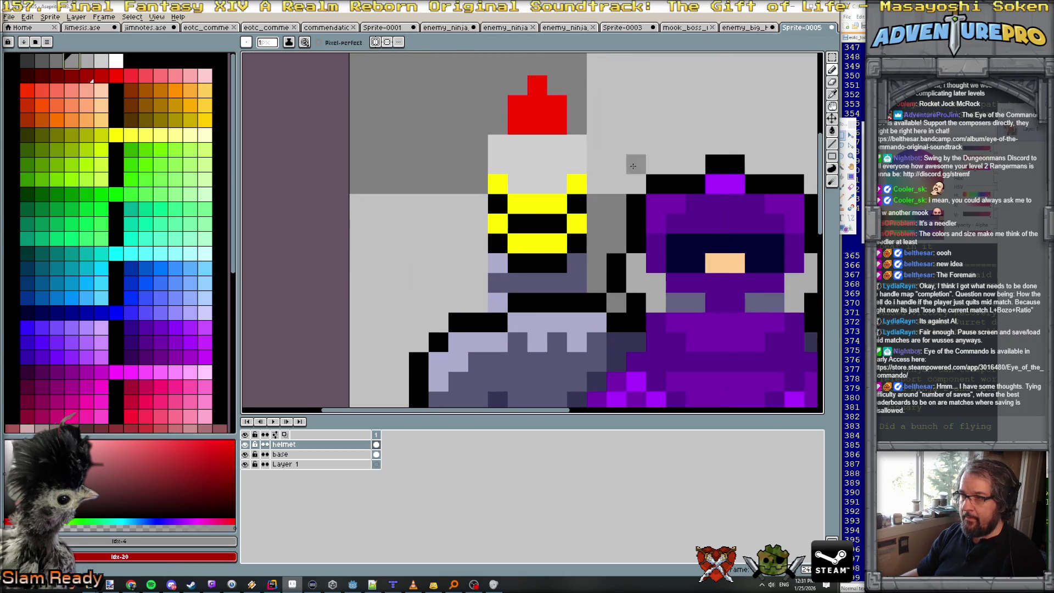
key("bracketright")
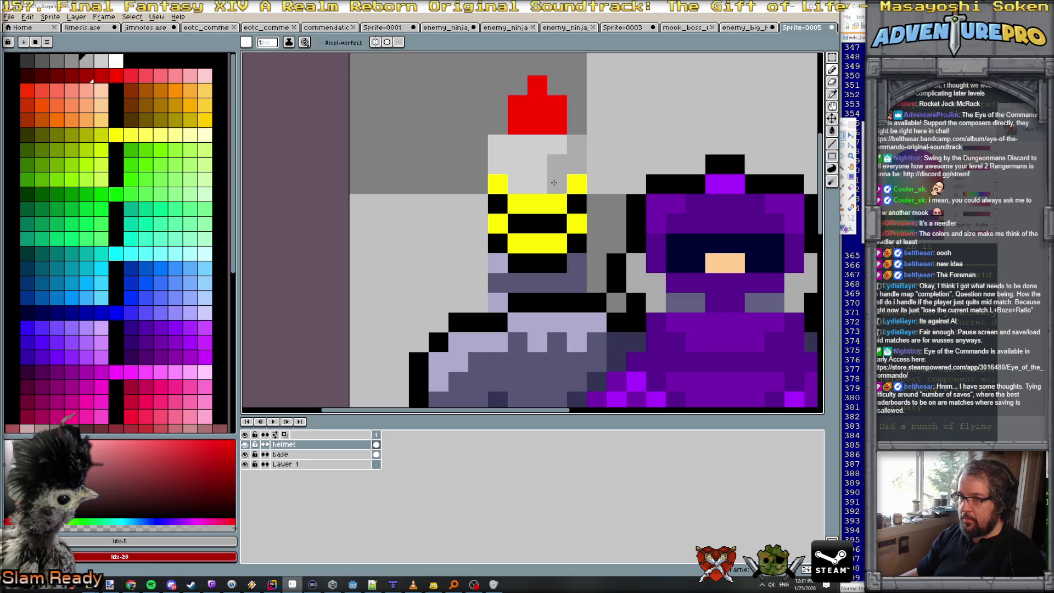
scroll(688, 166, "down", 3)
scroll(605, 181, "up", 2)
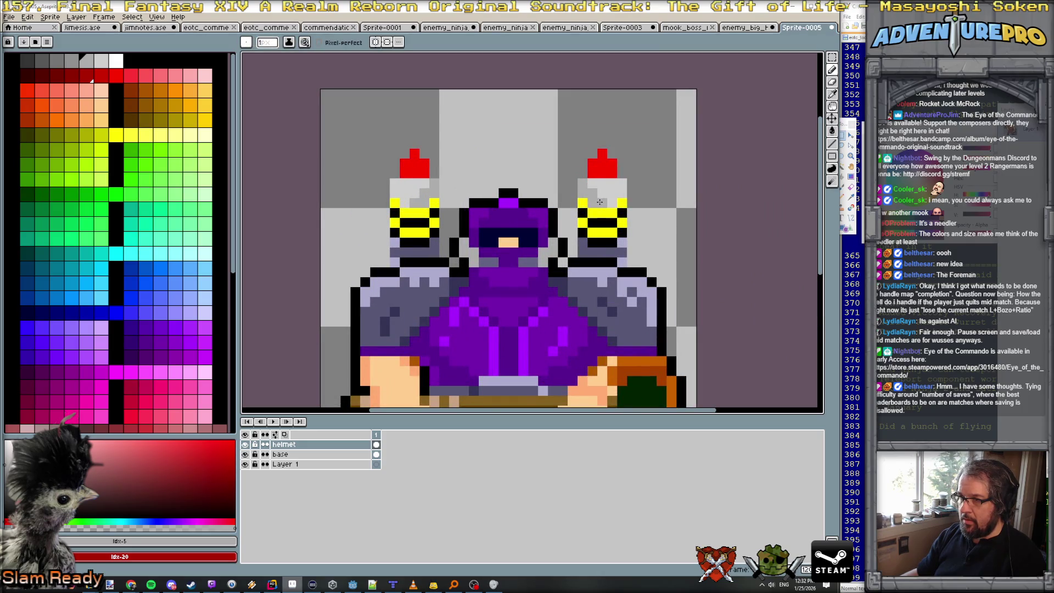
Eyedrop the tip red and widen the rocket tip with a pixel on each edge.
left_click(596, 171, "alt")
left_click(582, 183)
left_click(623, 183)
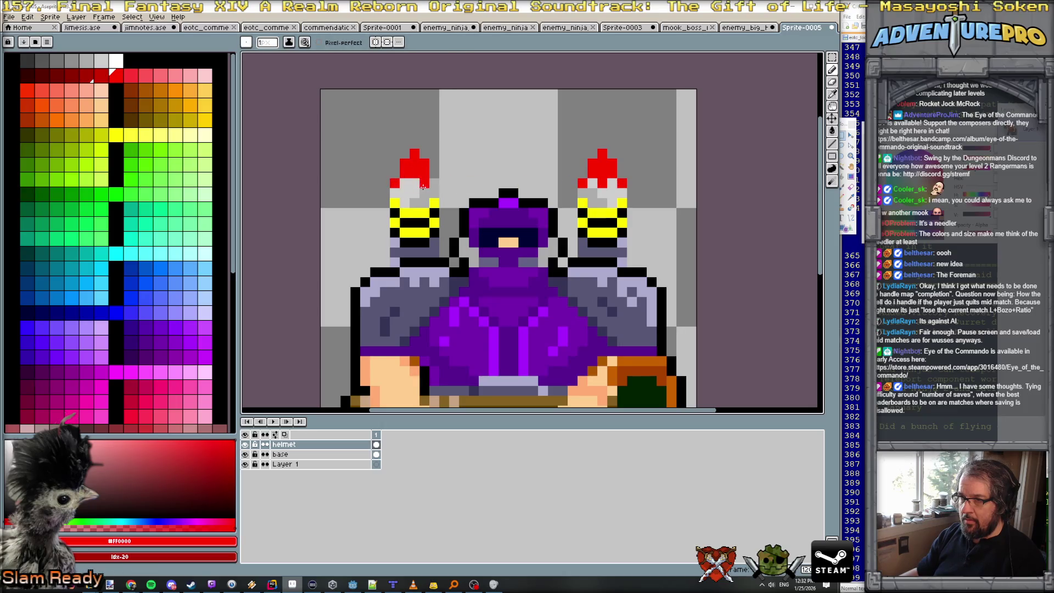
scroll(445, 195, "down", 5)
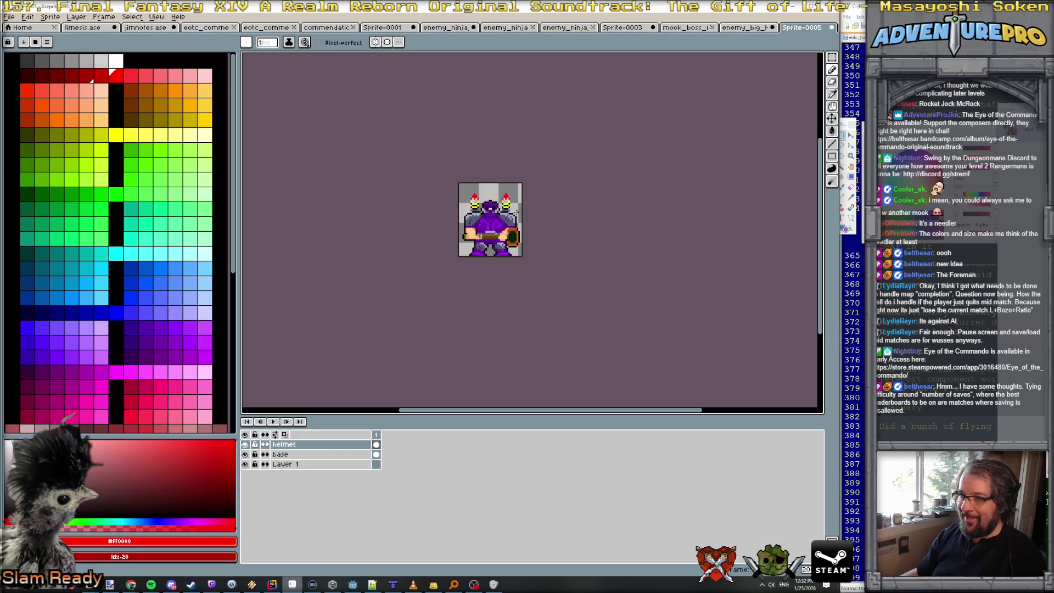
Outline the edges of both rocket pods in black.
scroll(447, 203, "up", 3)
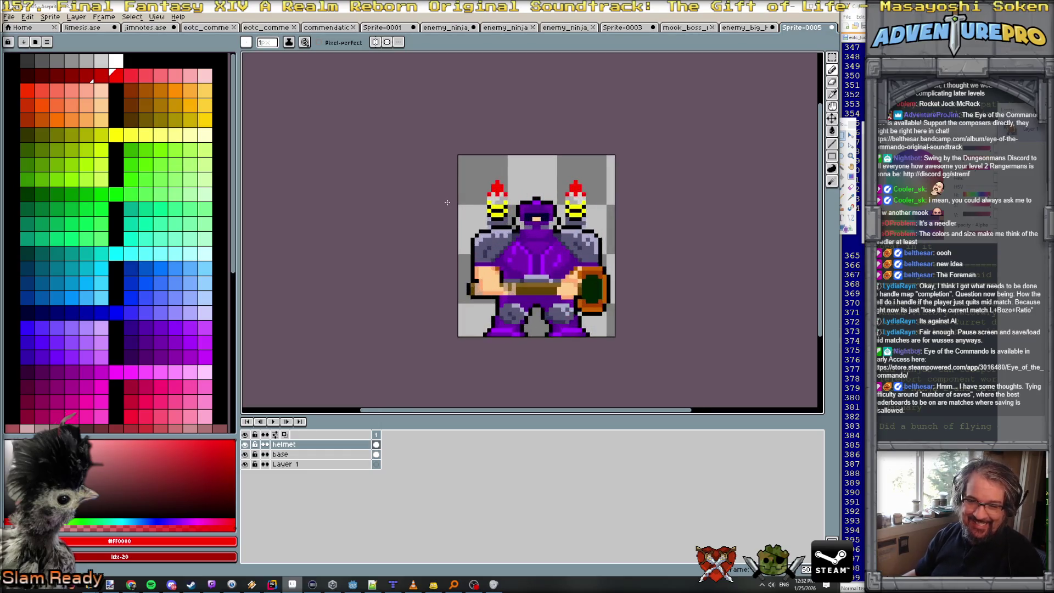
scroll(447, 203, "up", 2)
scroll(447, 202, "down", 1)
scroll(447, 203, "up", 1)
scroll(448, 202, "down", 3)
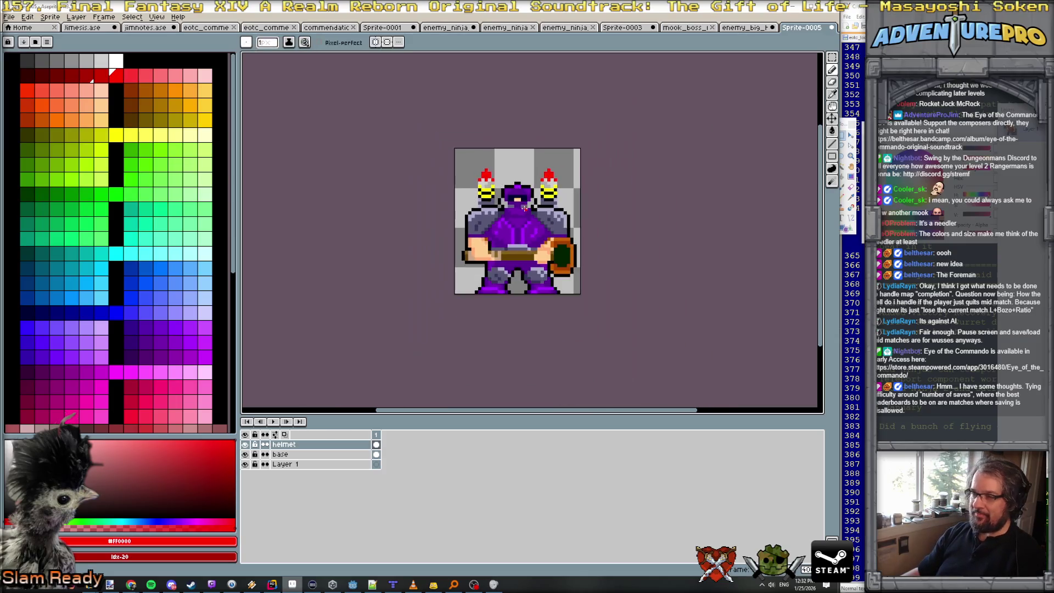
scroll(539, 167, "up", 2)
scroll(527, 170, "up", 2)
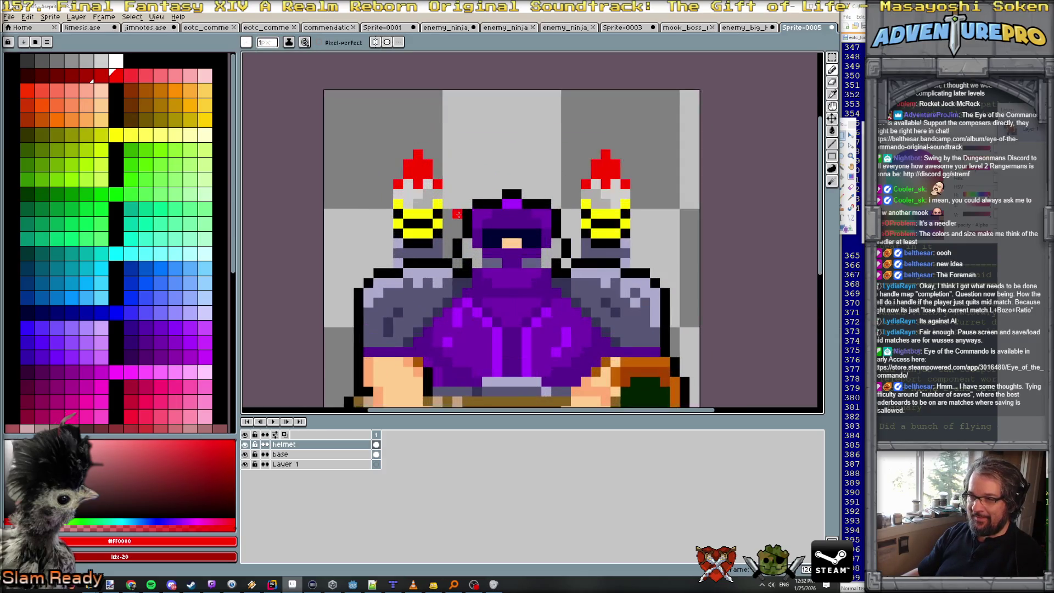
left_click(415, 263, "alt")
mouse_move(379, 263)
left_mouse_down()
mouse_move(388, 261)
mouse_move(387, 182)
left_mouse_up()
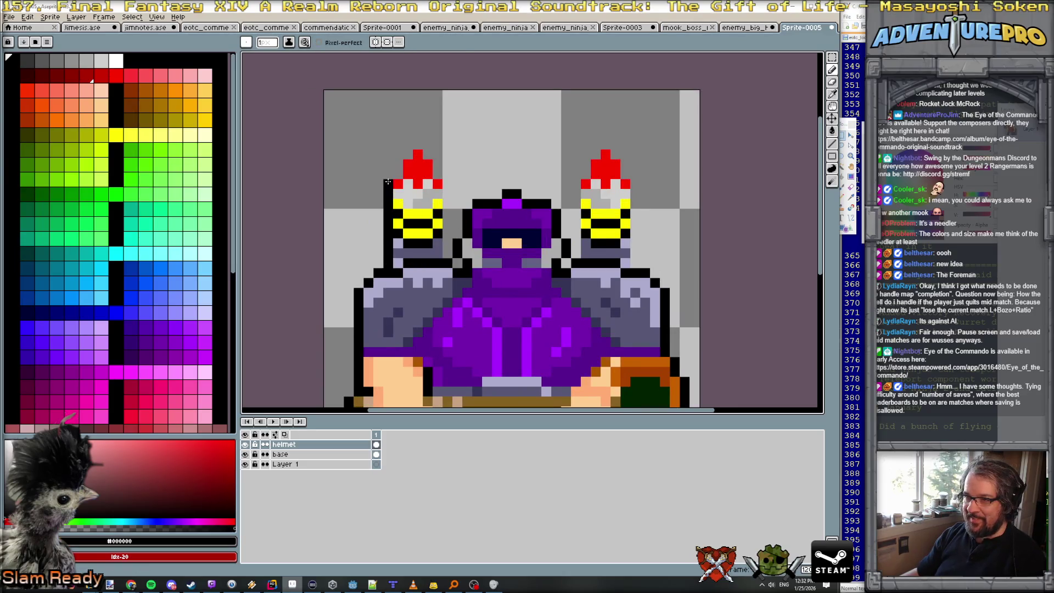
left_click(408, 154)
mouse_move(408, 145)
left_mouse_down()
mouse_move(434, 163)
mouse_move(446, 196)
mouse_move(446, 255)
left_mouse_up()
mouse_move(578, 254)
left_mouse_down()
mouse_move(573, 191)
mouse_move(583, 167)
left_mouse_up()
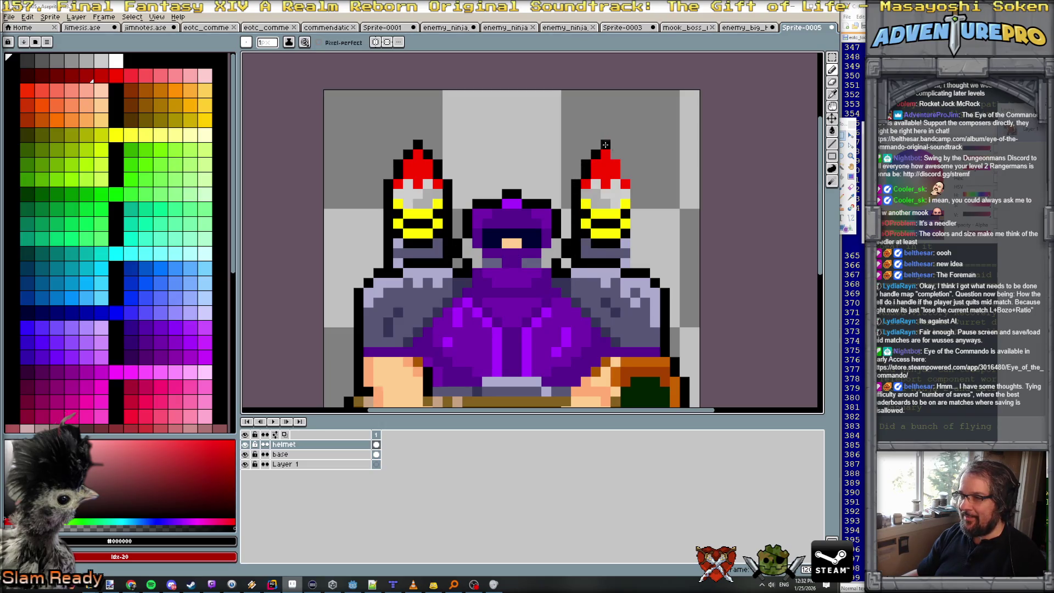
left_click_drag(635, 190, 636, 240)
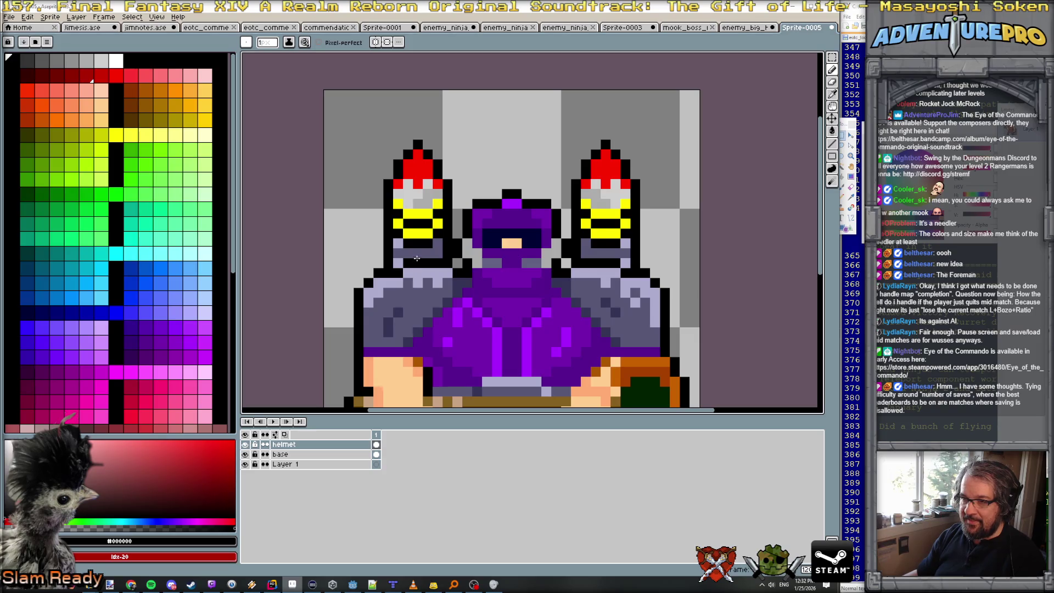
Paint dark blue-grey #343457 shading strips beneath both rocket pods.
left_click(427, 323, "alt")
left_click_drag(406, 265, 432, 264)
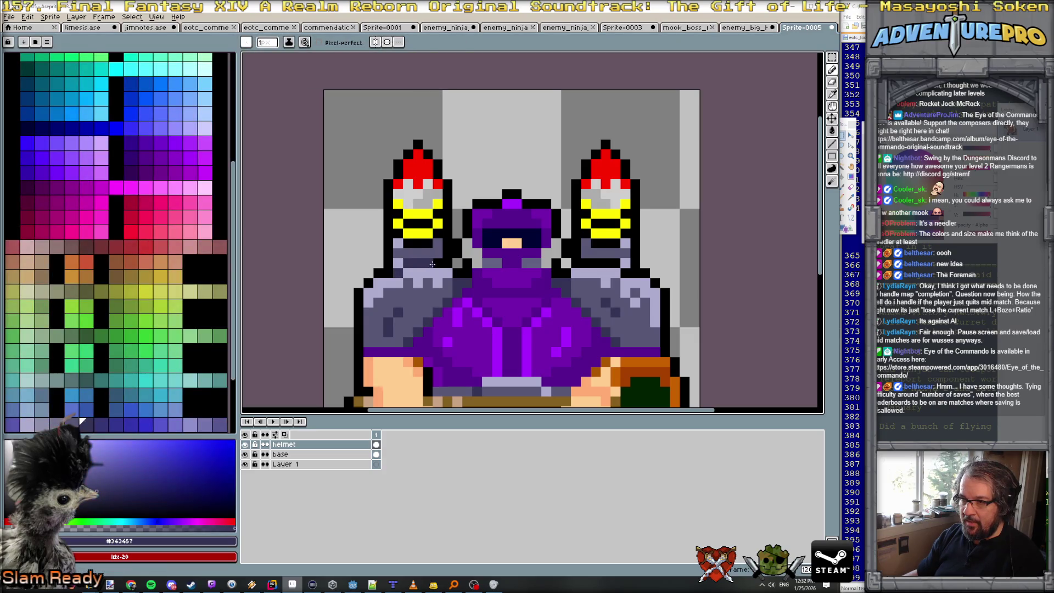
left_click_drag(573, 263, 611, 262)
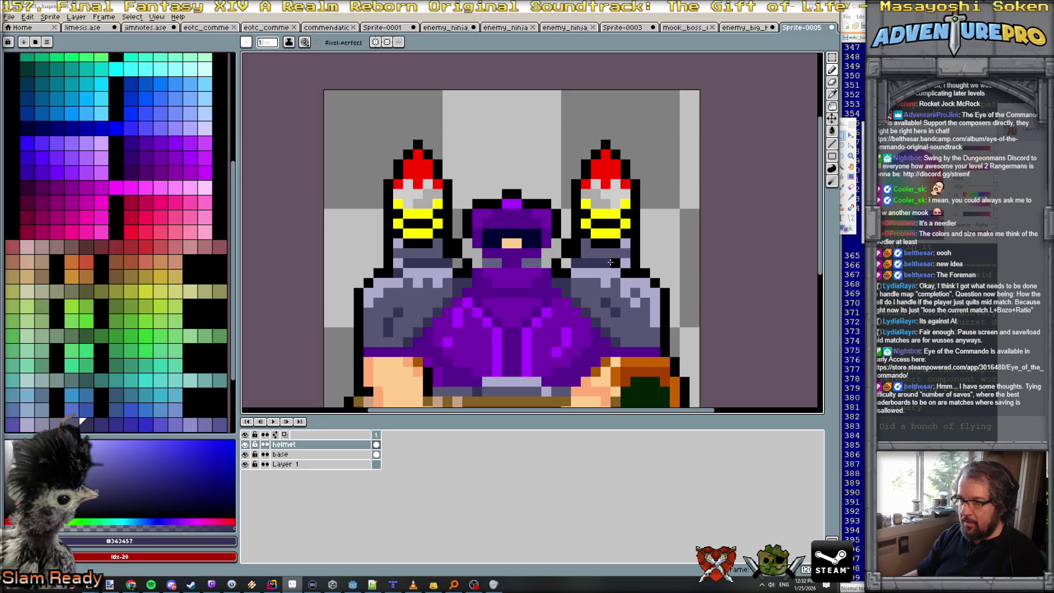
scroll(631, 272, "down", 3)
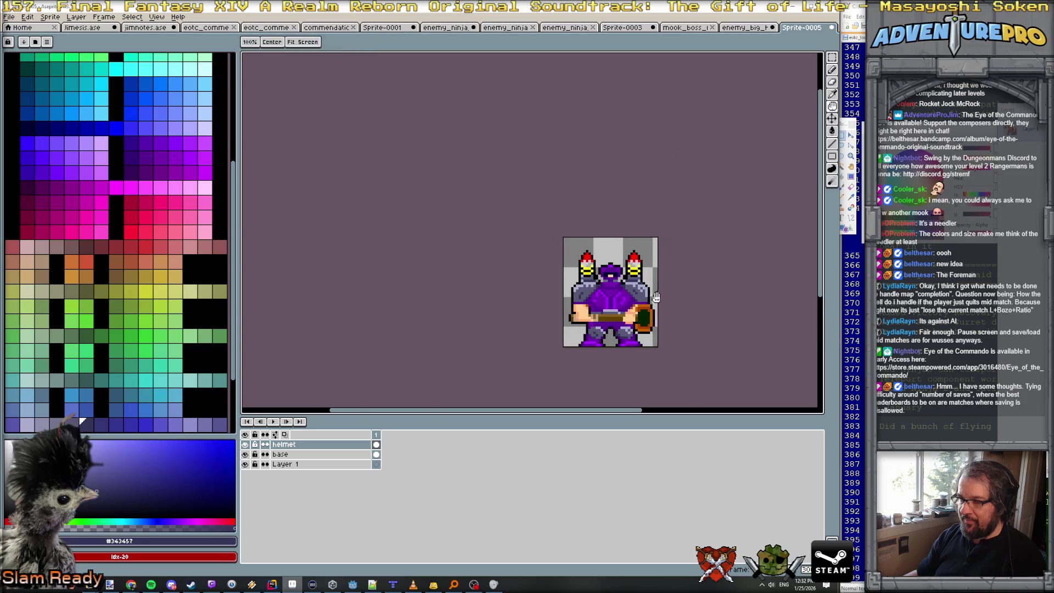
left_click_drag(654, 299, 464, 254)
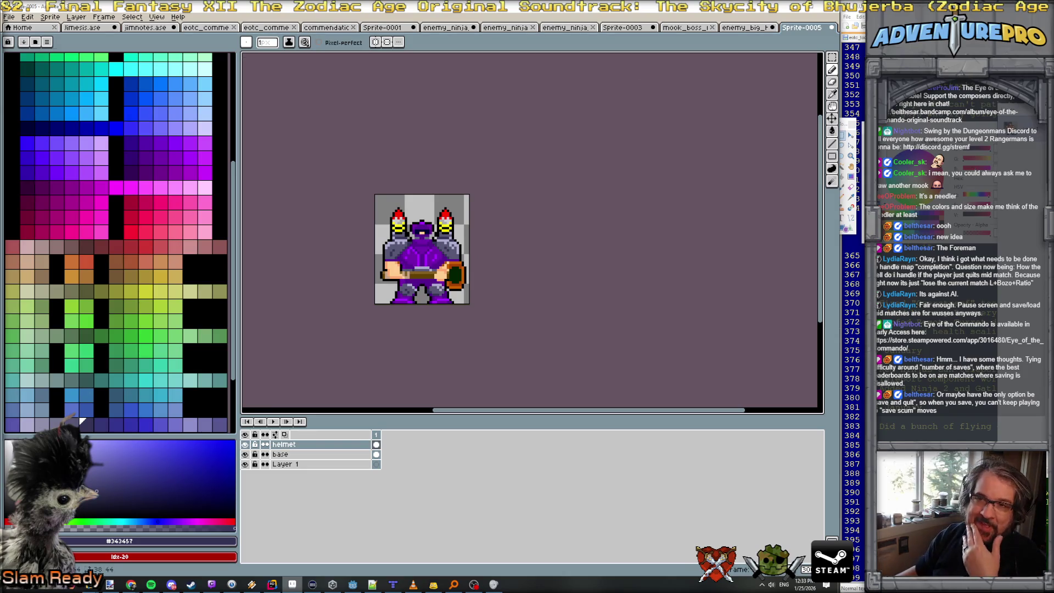
left_click(10, 17)
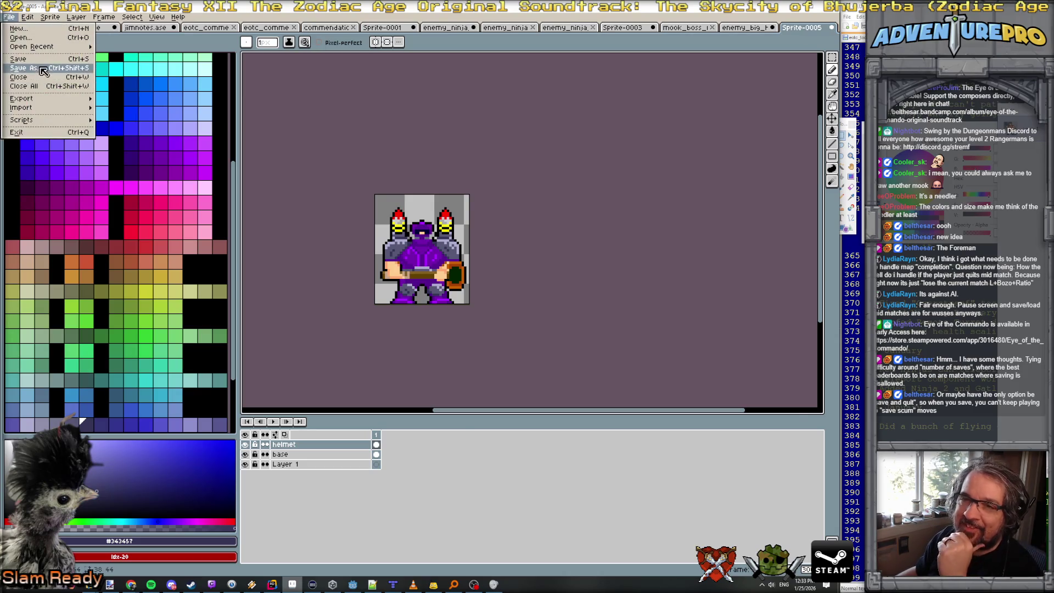
Save As enemy_hammer_boss_with_rockets in the eotc scratch folder.
left_click(18, 58)
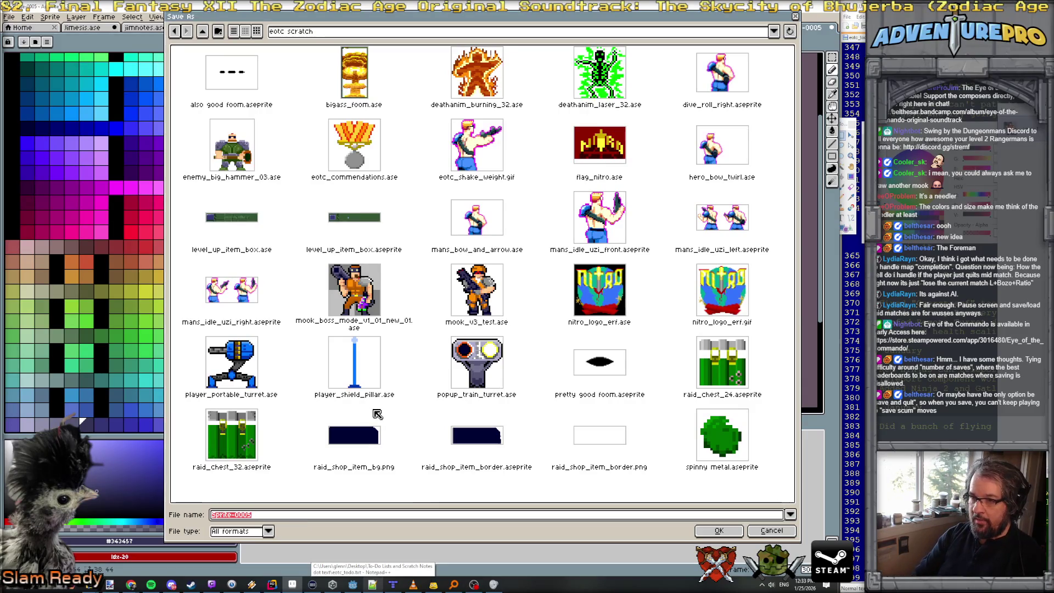
type("enemy)h")
key("BackSpace")
key("BackSpace")
type("_hammer_bn")
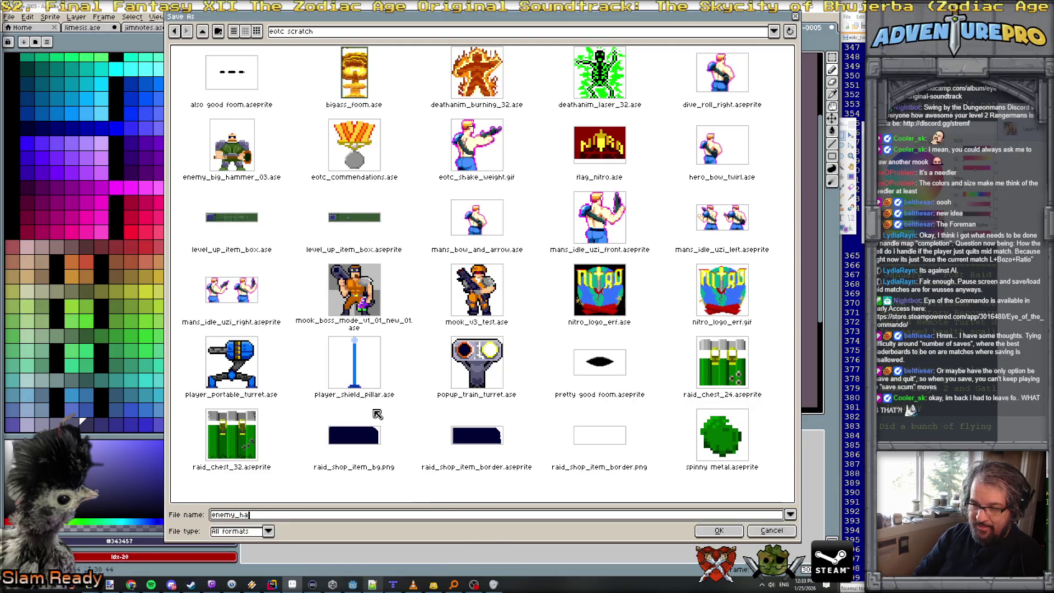
key("BackSpace")
type("oss_wit")
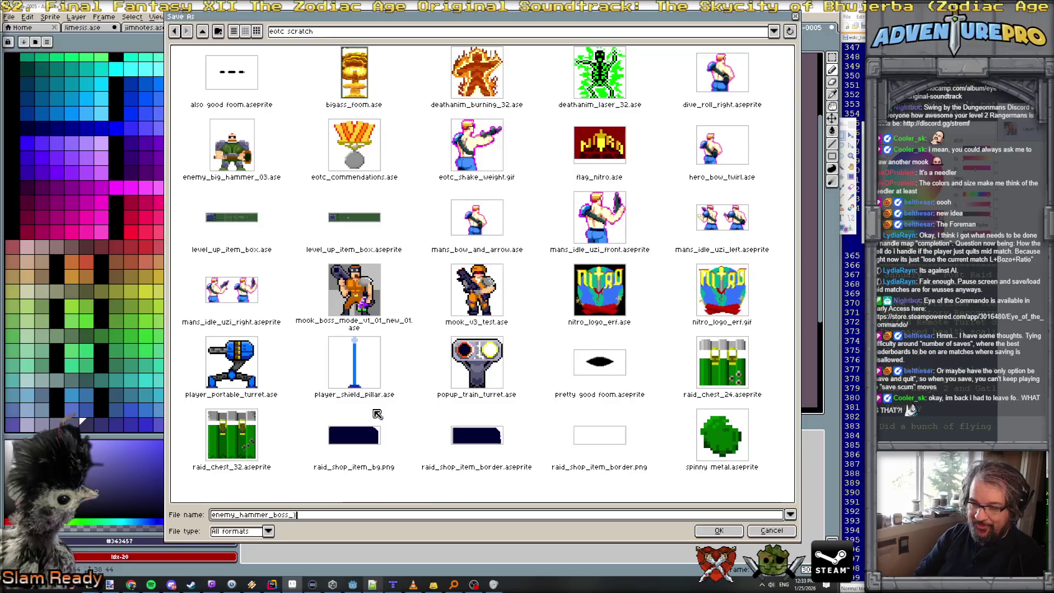
type("h_rockets")
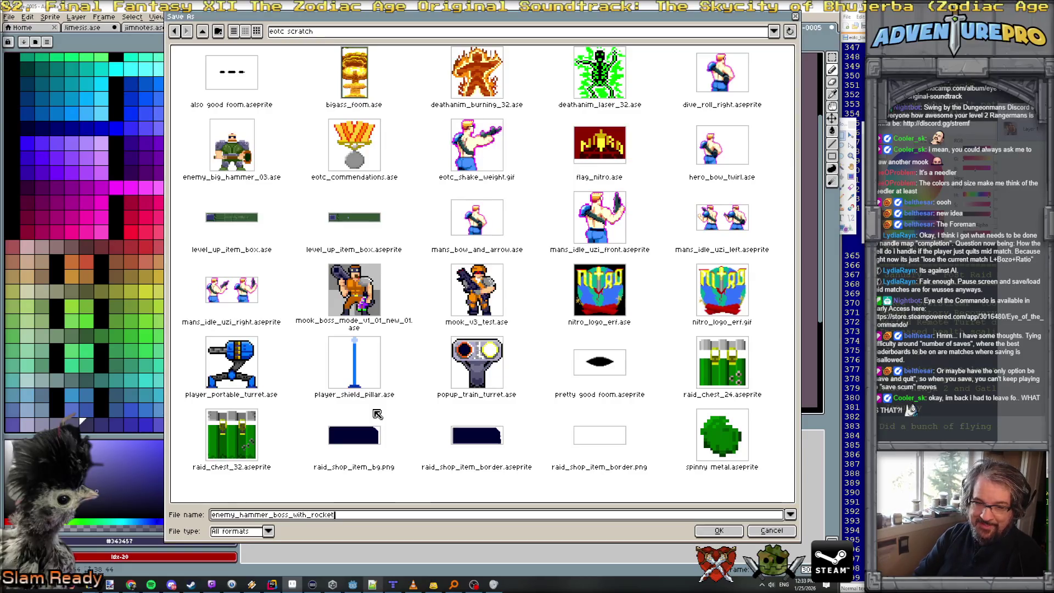
key("Return")
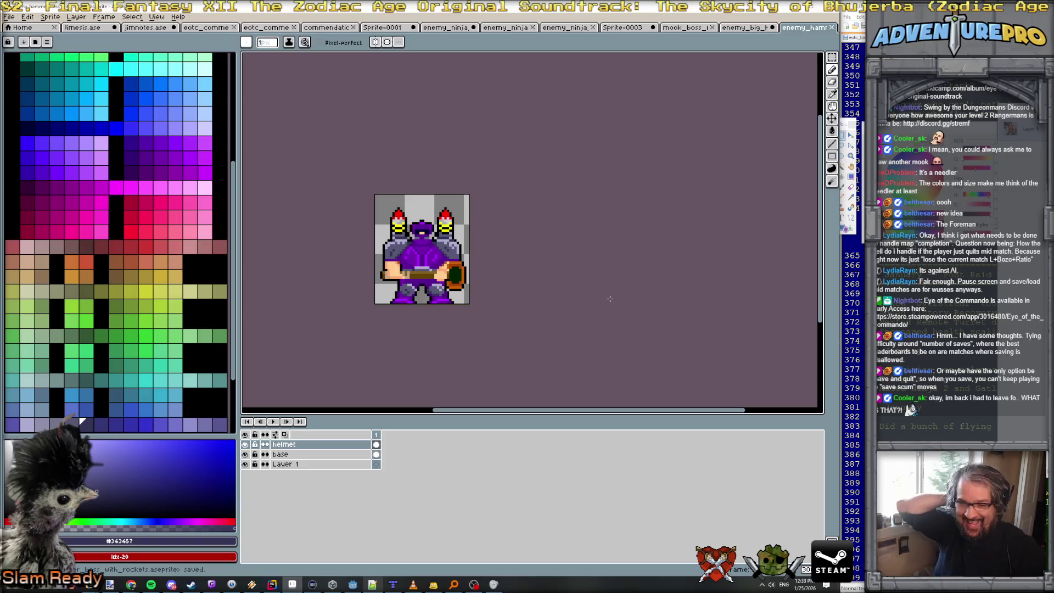
Inspect the new purple sprite up close, then bring up the green enemy_big_hammer sprite.
scroll(593, 299, "up", 2)
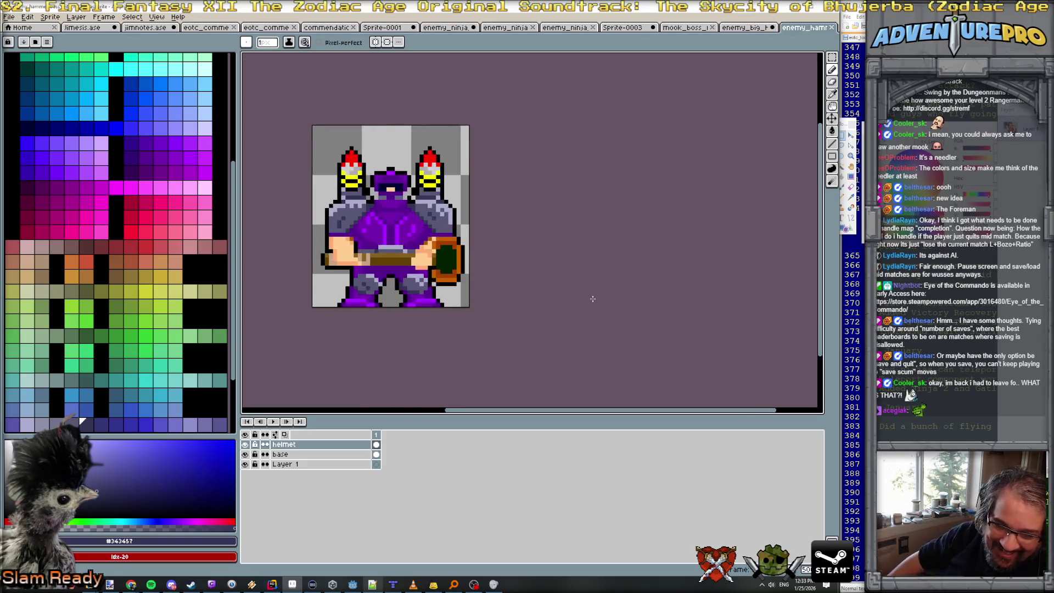
scroll(640, 203, "up", 2)
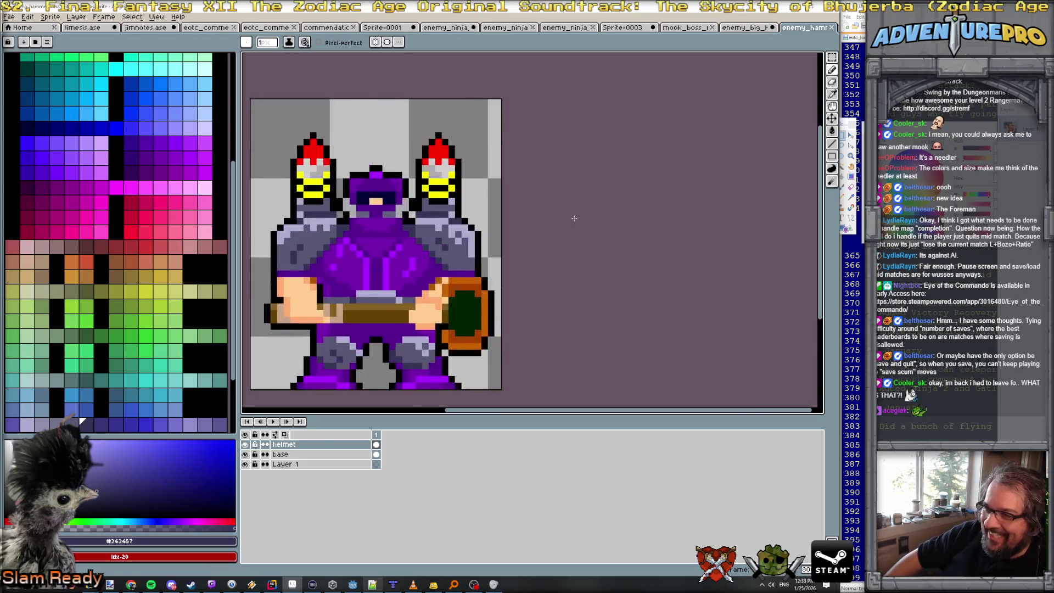
left_click_drag(572, 217, 630, 208)
scroll(611, 224, "down", 1)
scroll(610, 224, "up", 1)
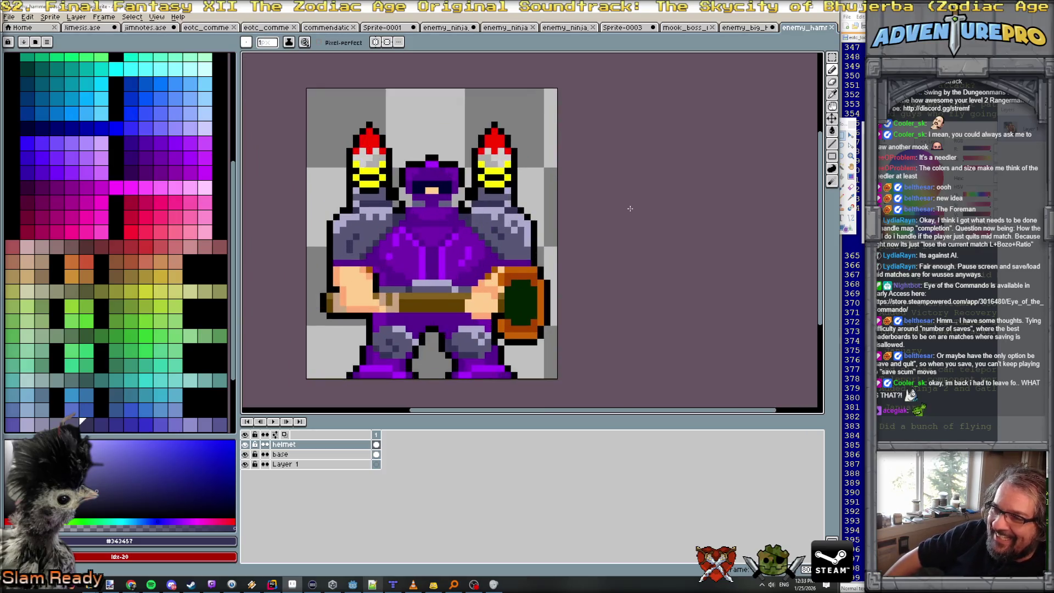
scroll(620, 178, "down", 5)
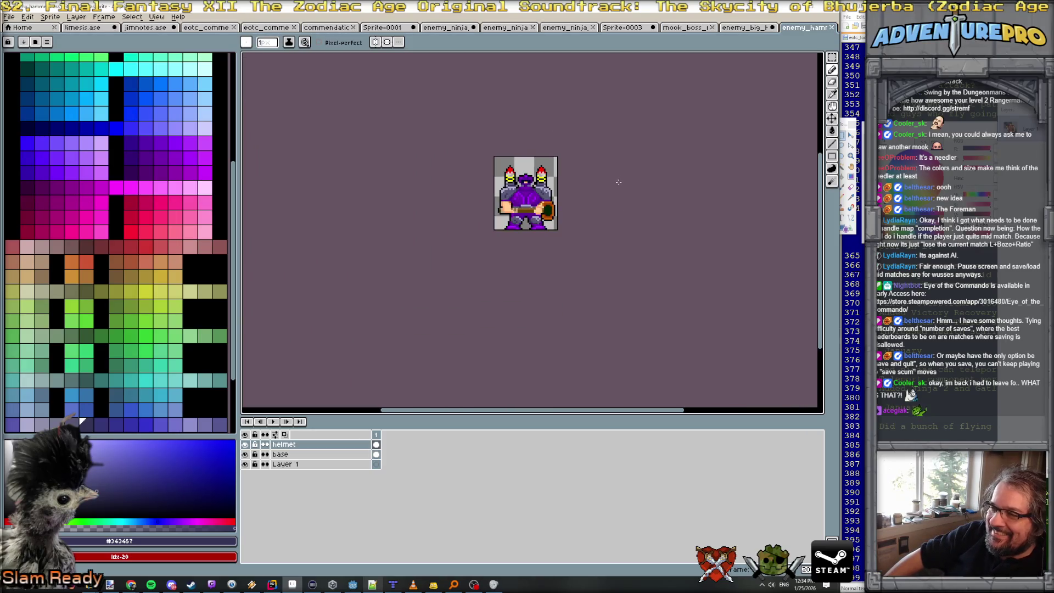
scroll(618, 187, "up", 4)
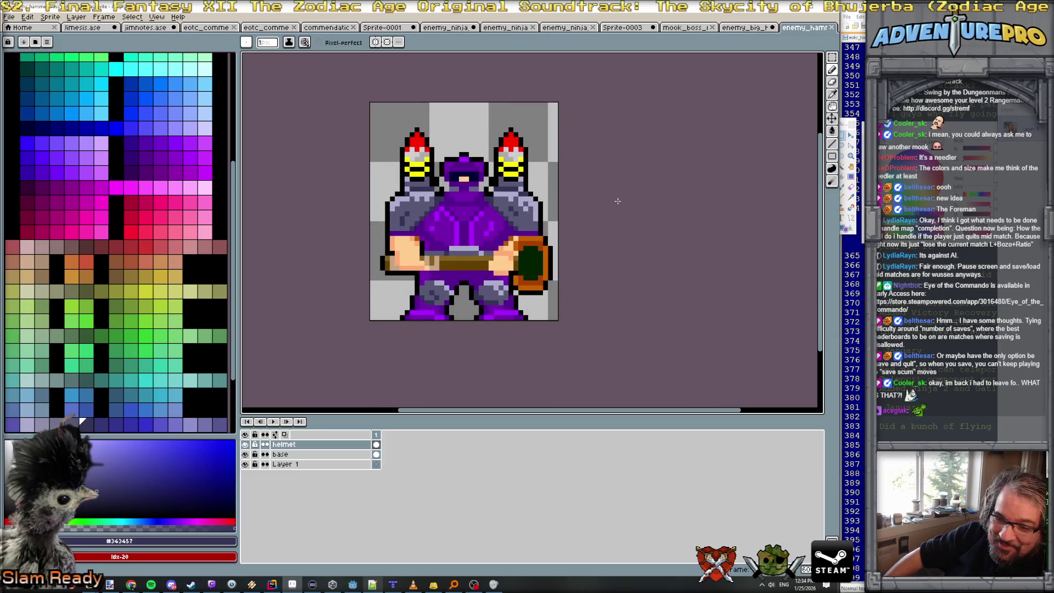
left_click(741, 29)
scroll(703, 134, "down", 5)
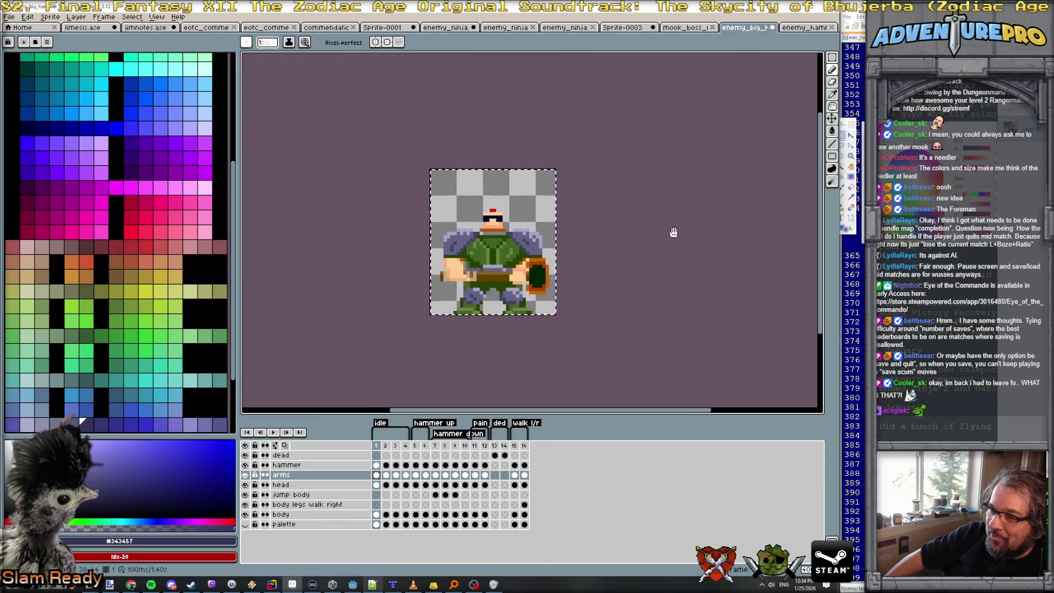
Bring up the mook boss sprite, passing by the purple hammer enemy.
left_click(803, 28)
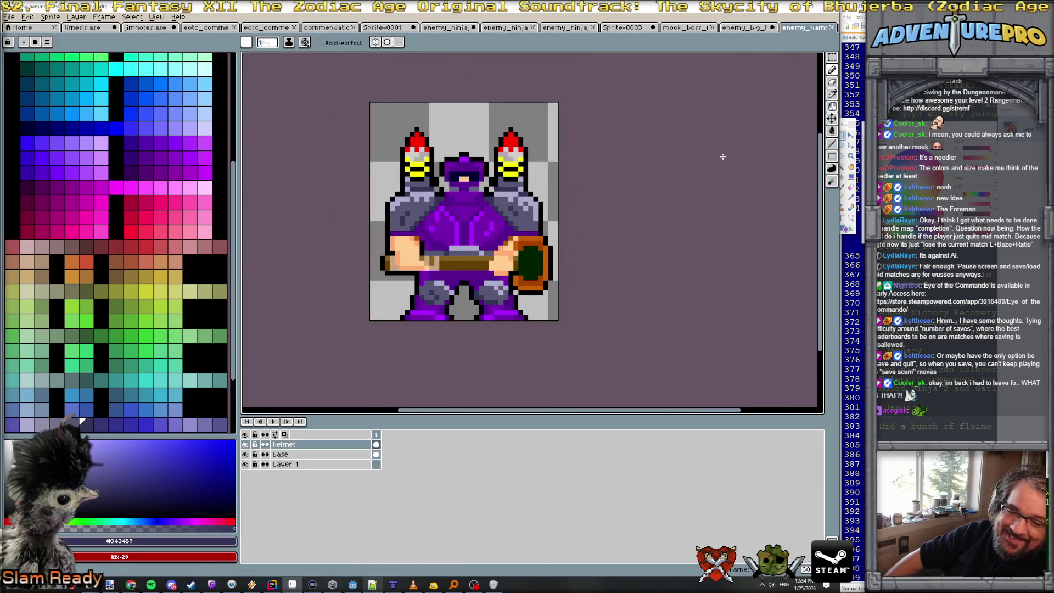
left_click(687, 28)
scroll(660, 158, "down", 4)
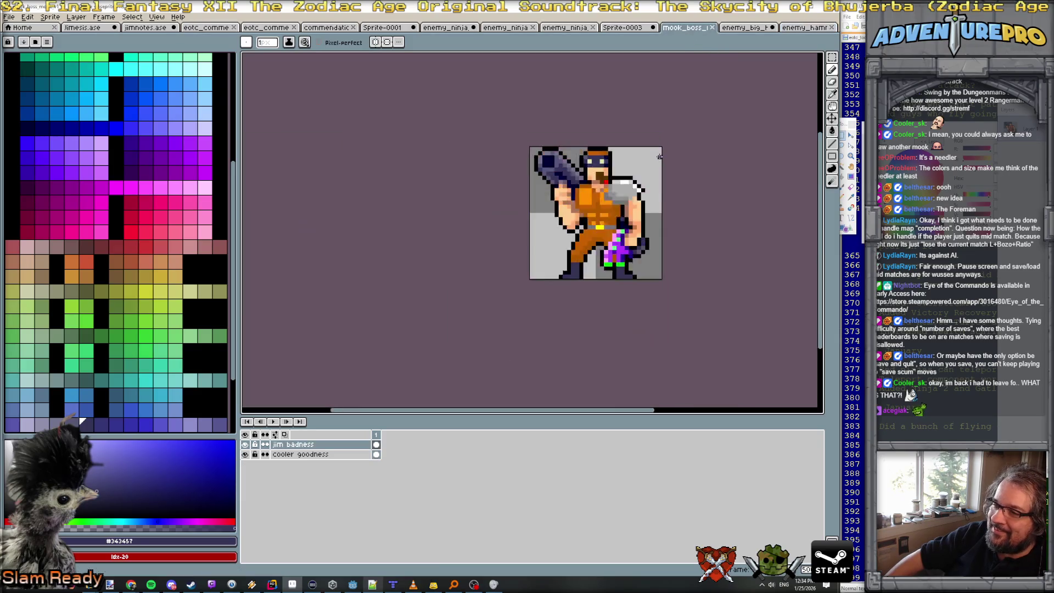
scroll(660, 157, "up", 5)
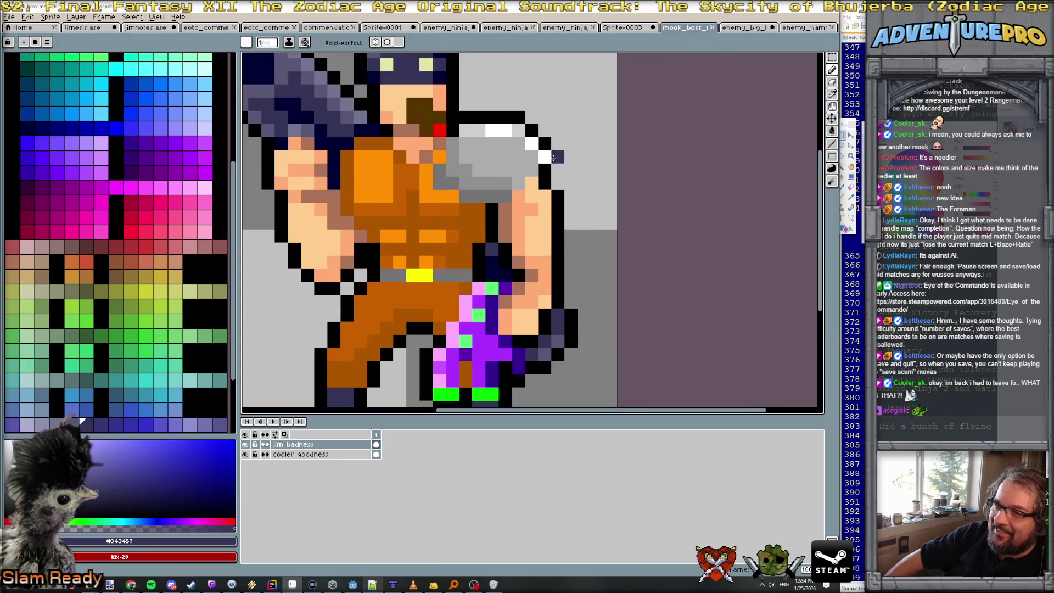
Repaint a few face pixels on the mook in dark brown and olive.
right_click(435, 128)
left_click(420, 117, "alt")
scroll(166, 125, "up", 5)
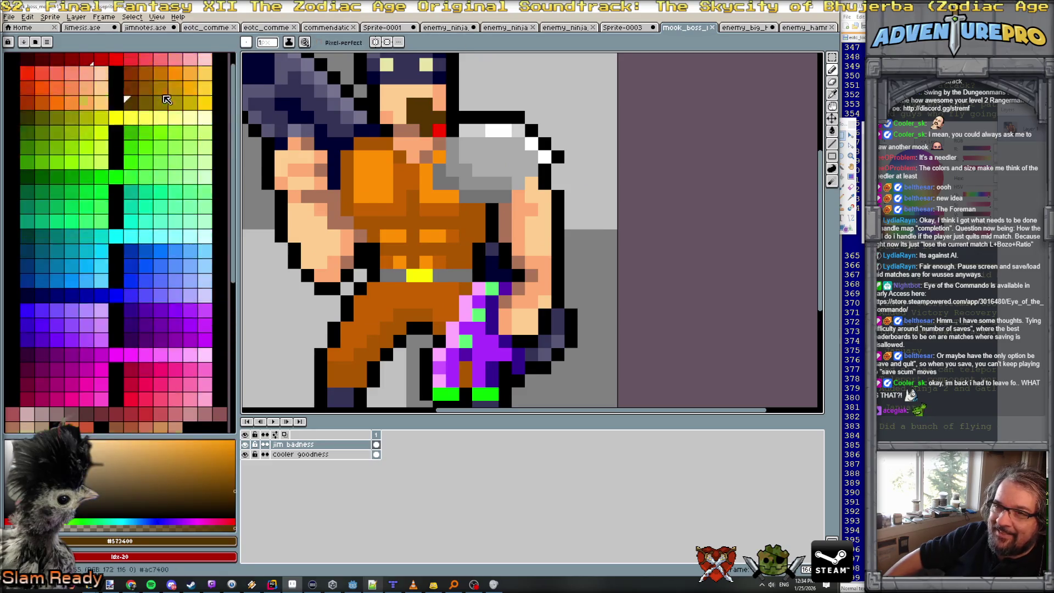
left_click(162, 121)
left_click(427, 104)
left_click(431, 117)
scroll(548, 195, "down", 4)
scroll(523, 176, "up", 3)
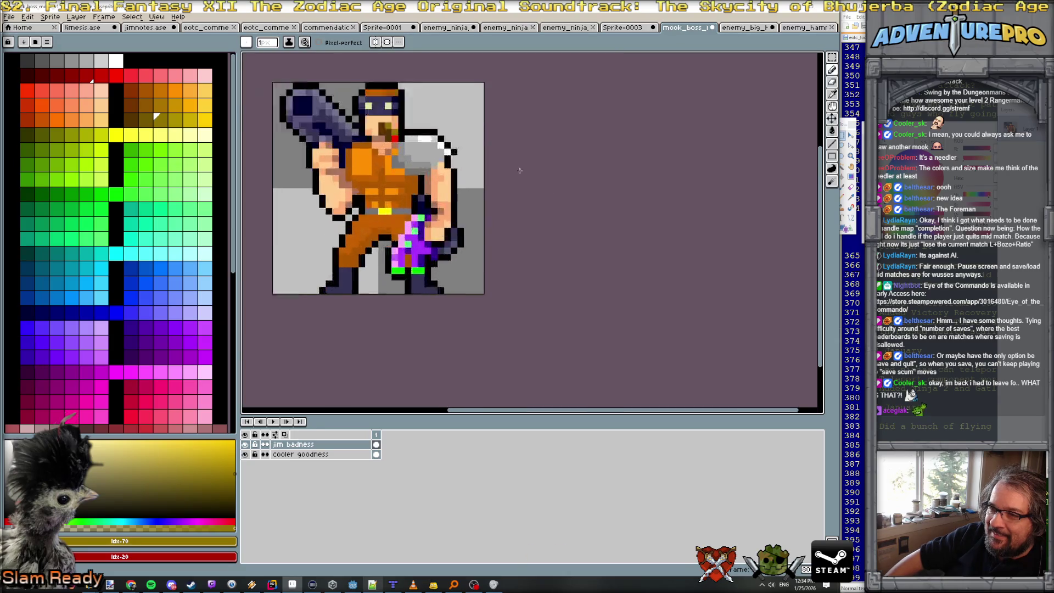
scroll(504, 161, "down", 3)
scroll(541, 160, "up", 2)
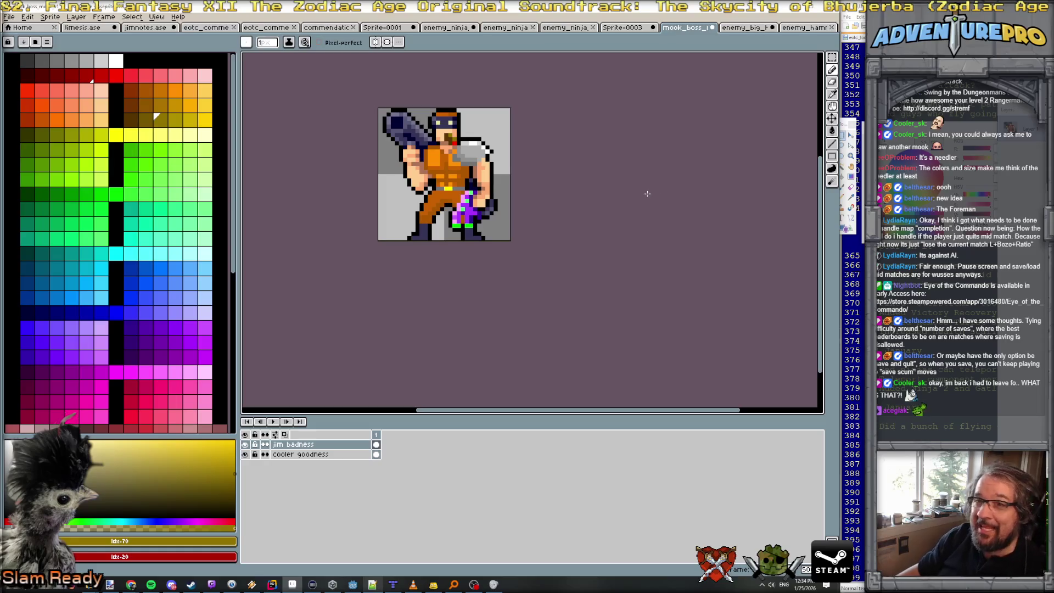
key("v")
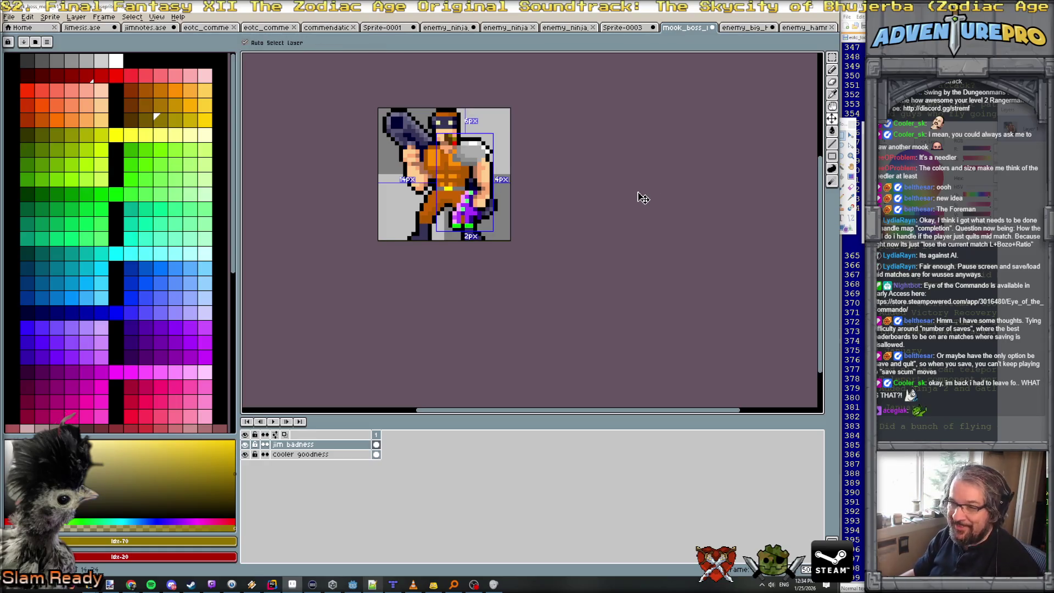
key("b")
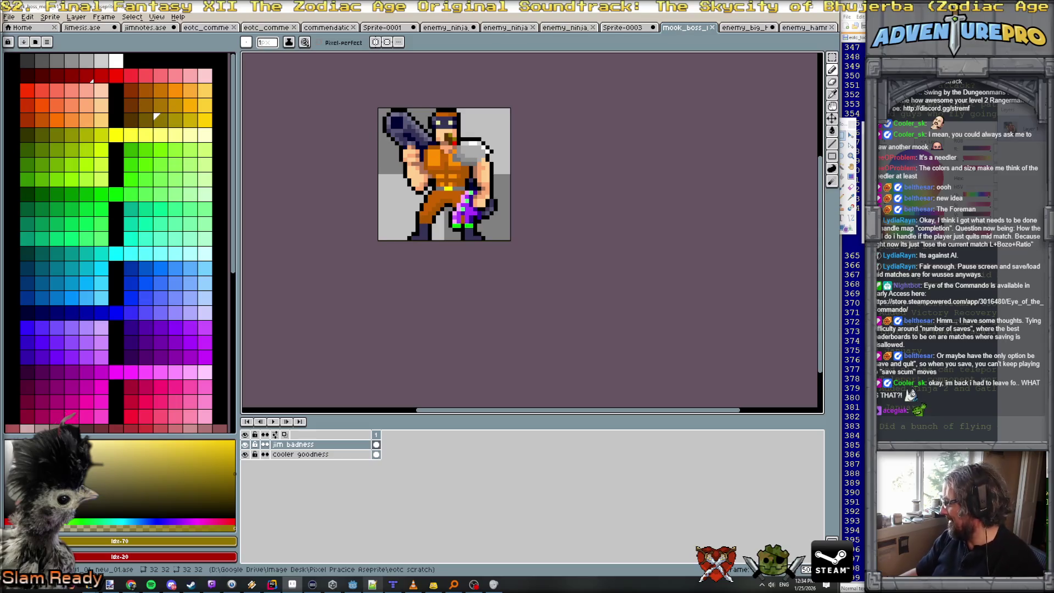
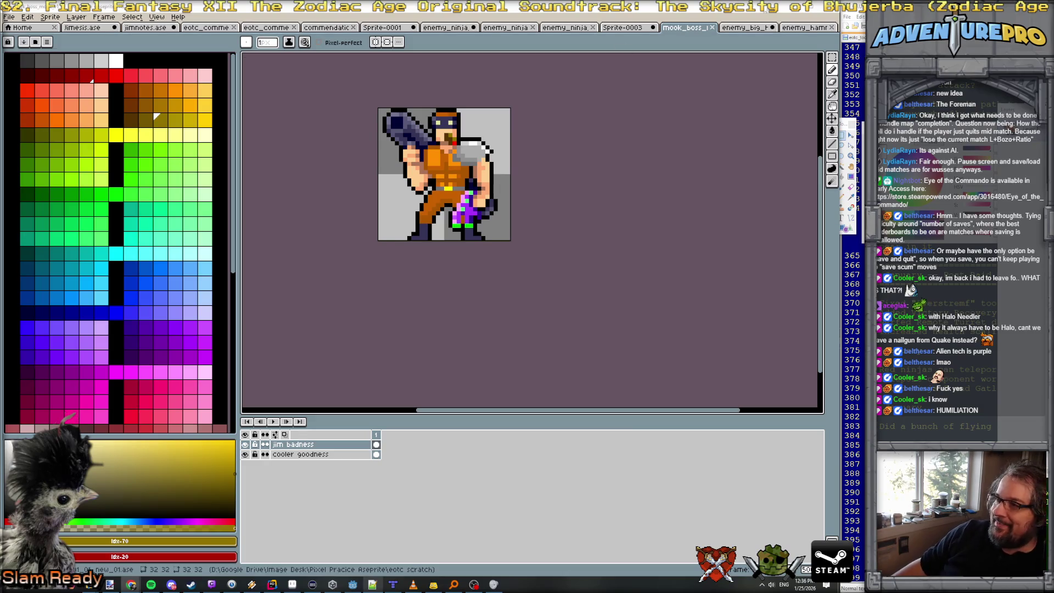
Glance at the commando sprite in Paint.NET, then return to the Godot ninja scene.
key("alt+Tab")
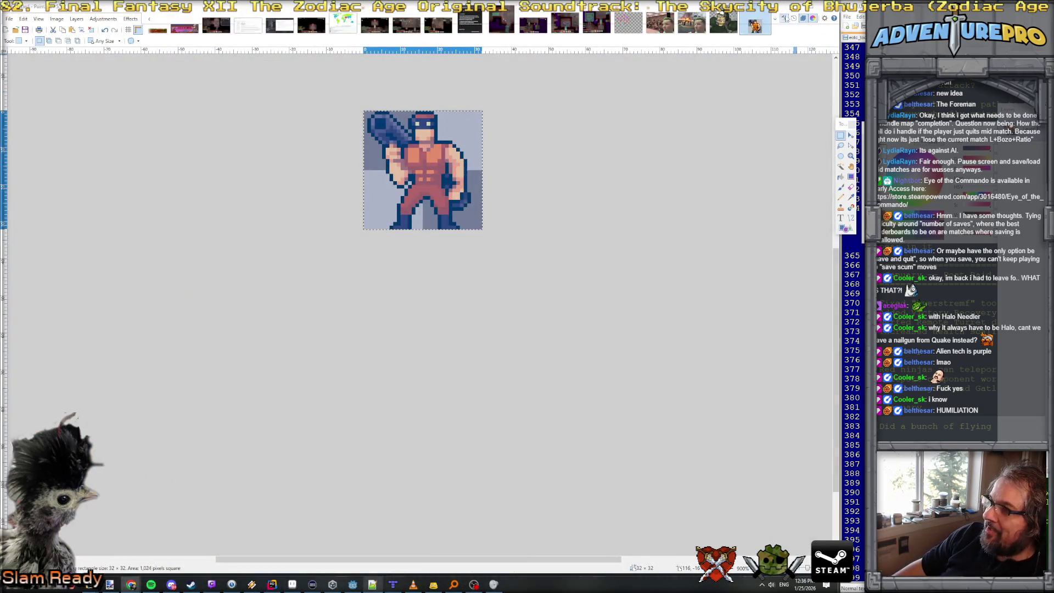
key("alt+Tab")
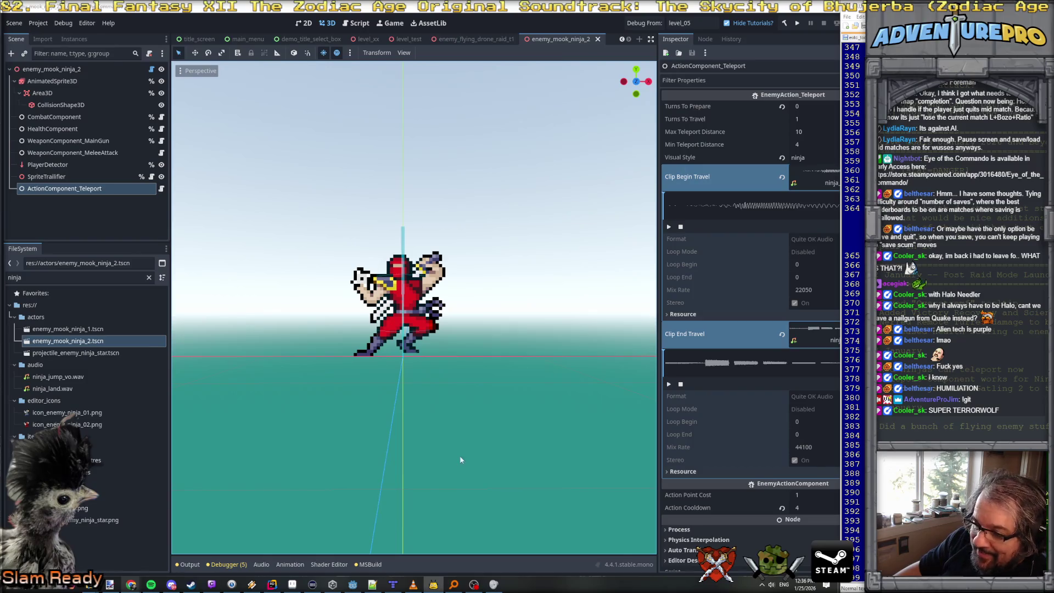
Toggle the notes window, bring Godot forward, and save the ninja scene to launch the game.
left_click(350, 585)
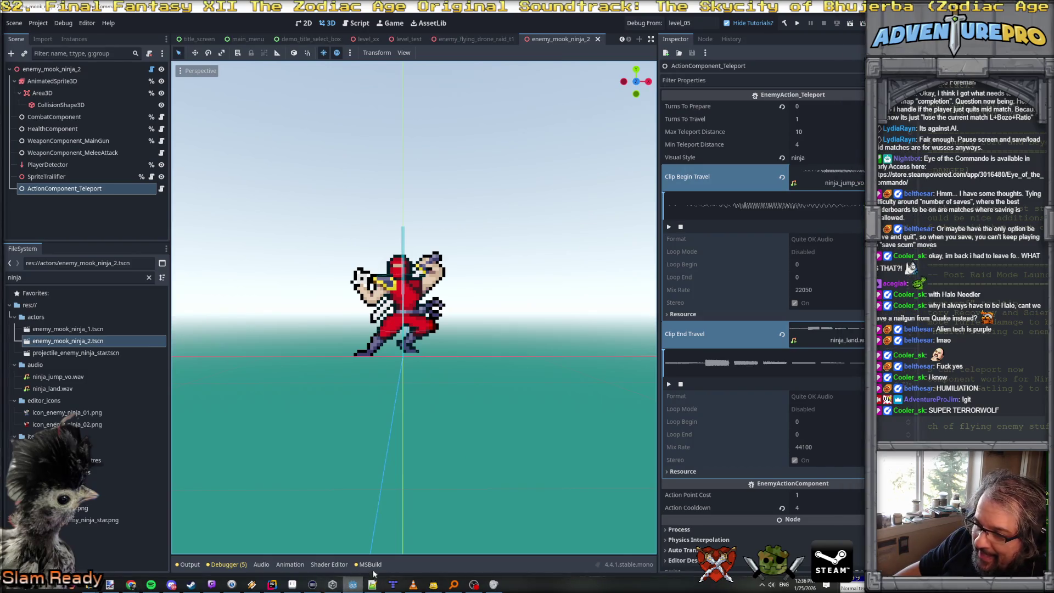
left_click(352, 584)
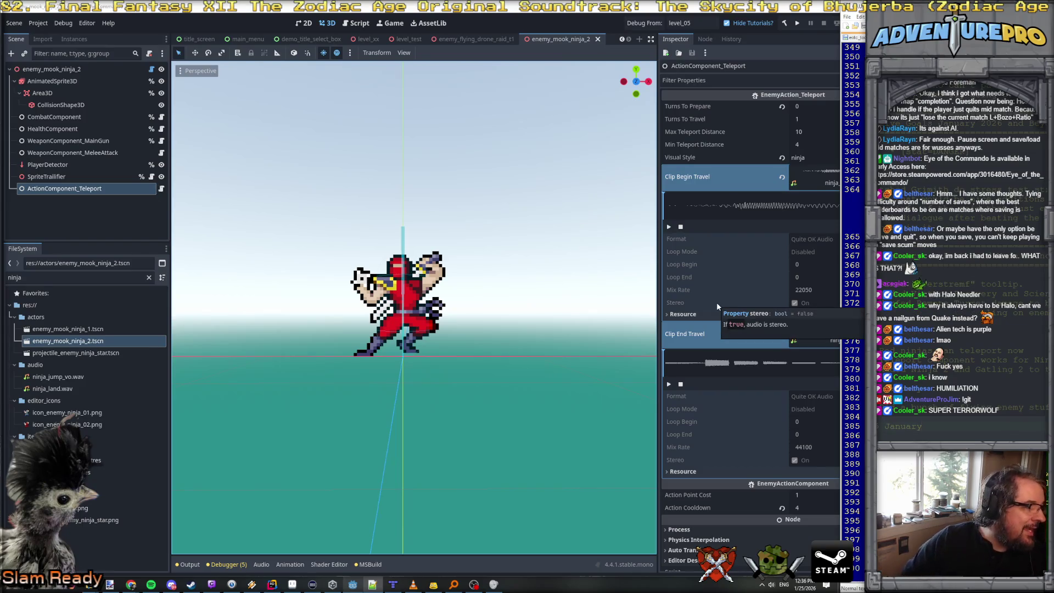
left_click(687, 24)
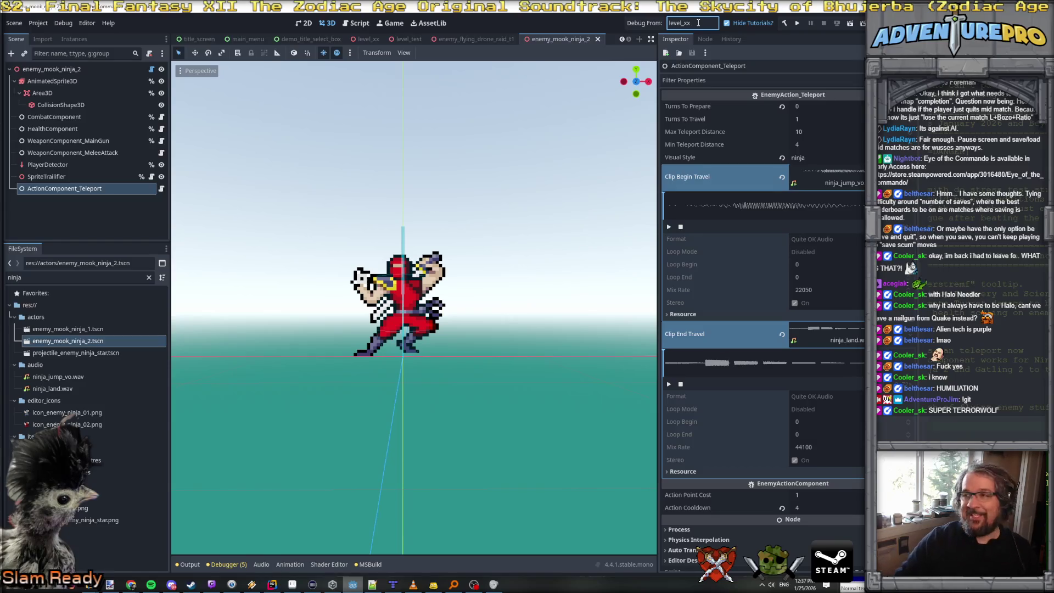
key("ctrl+s")
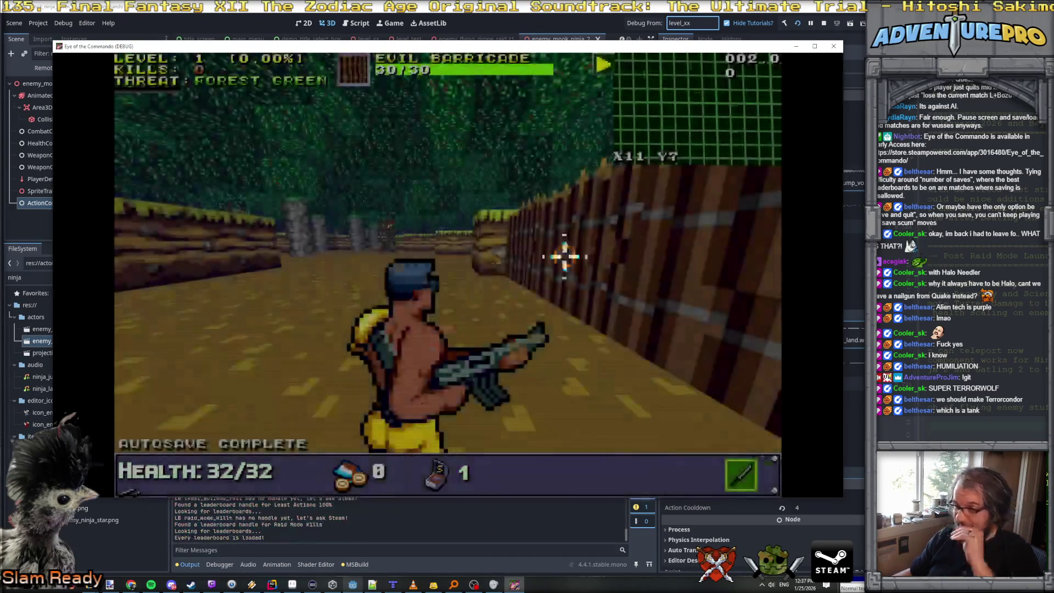
Walk through the forest level, picking up the medal, and capture the flag.
key("w")
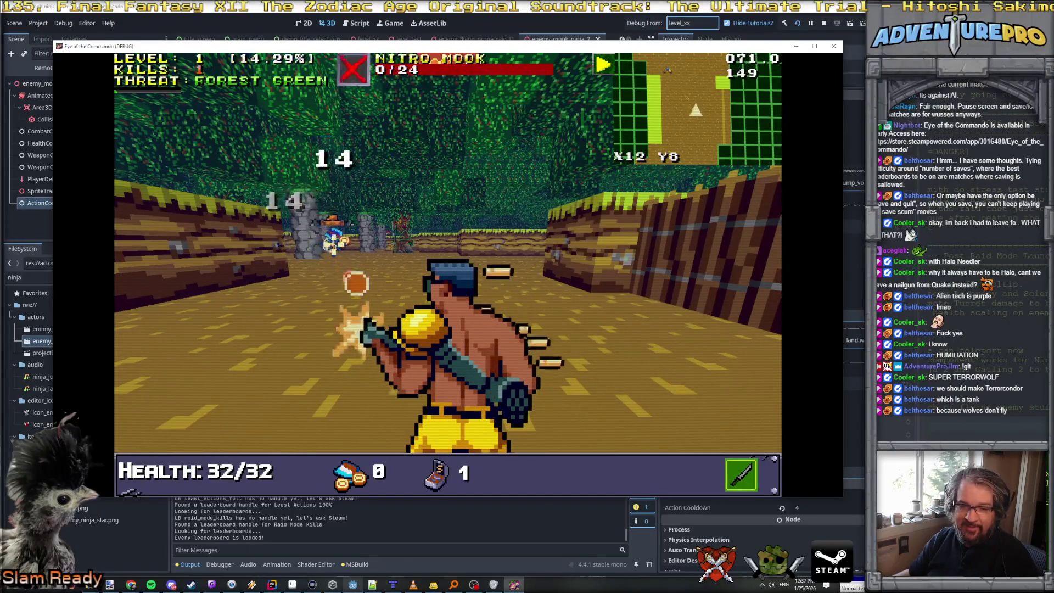
key("w")
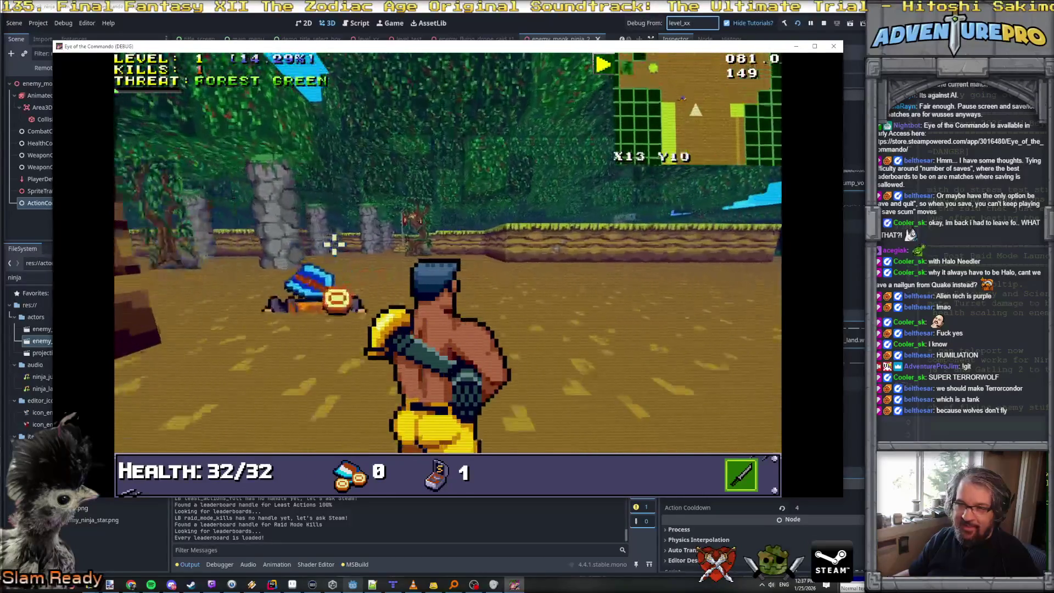
key("a")
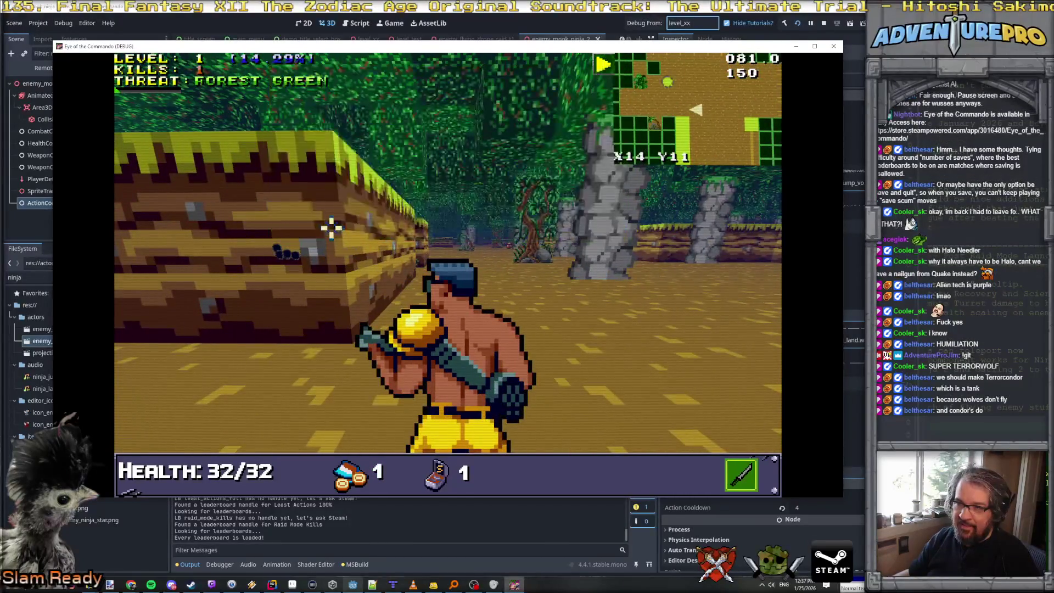
key("e")
key("s")
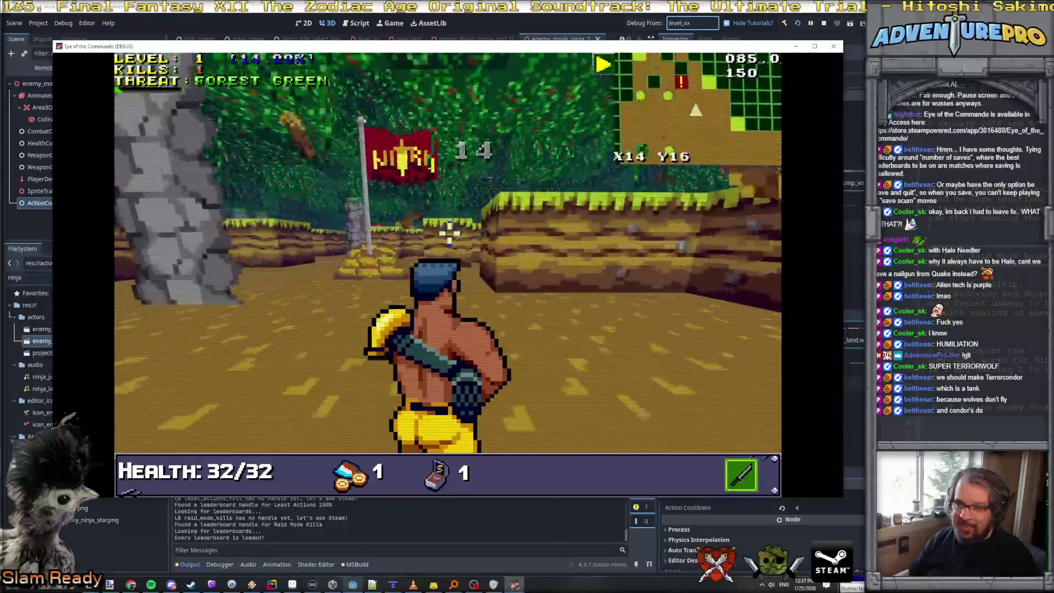
key("w")
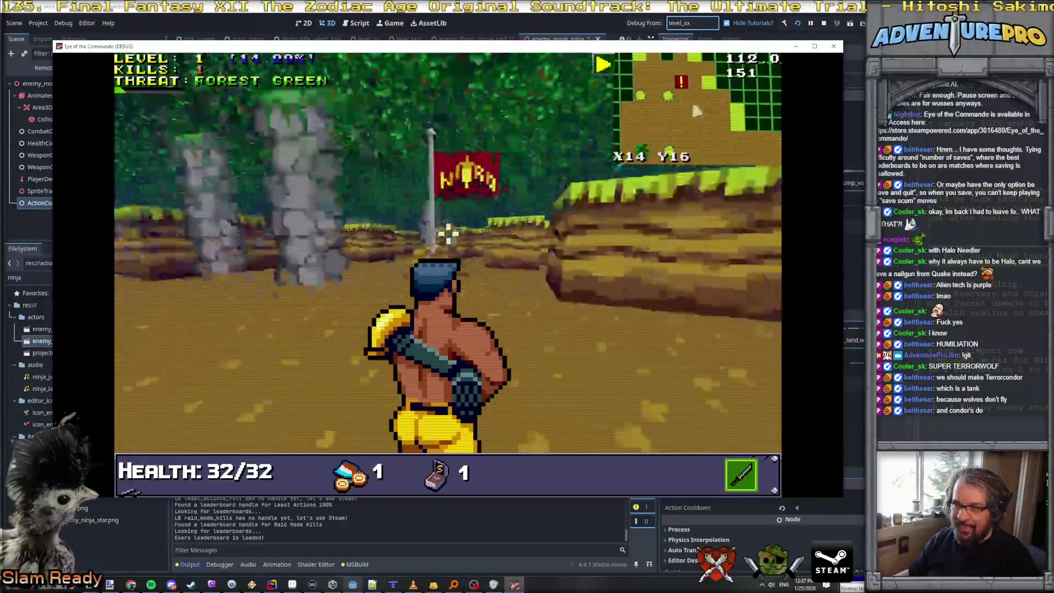
key("w")
key("q")
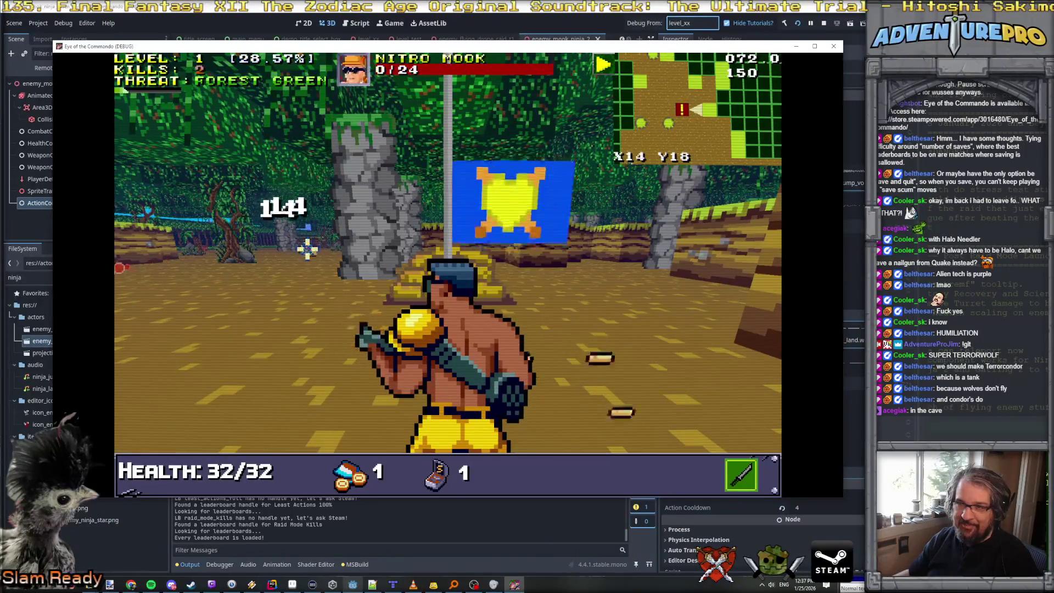
key("w")
key("q")
key("q")
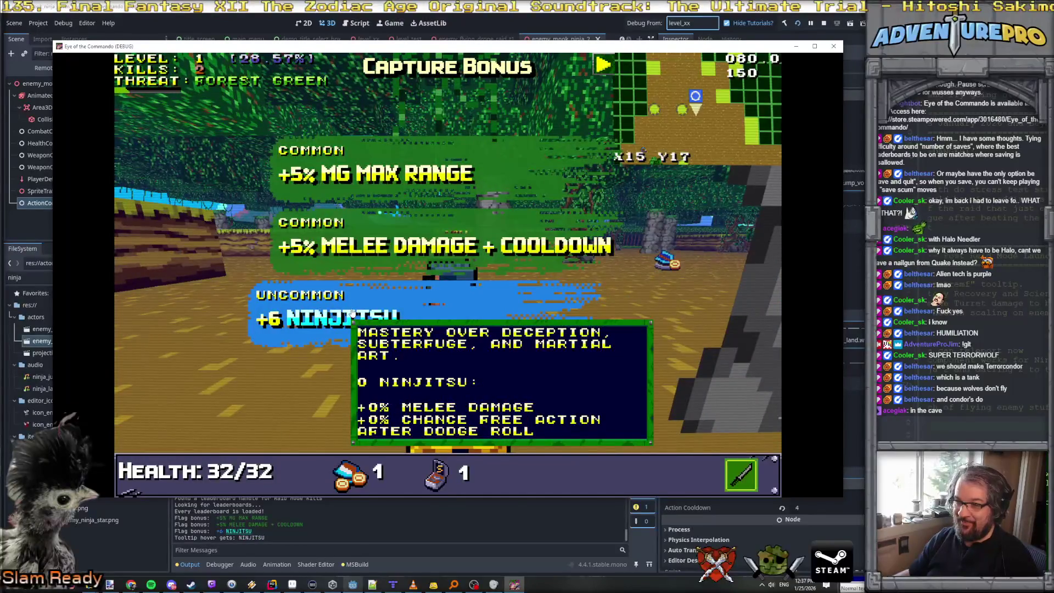
Take the NINJITSU capture bonus, then grab a Battle Chicken and dismiss its popup.
left_click(352, 314)
key("w")
key("w")
key("e")
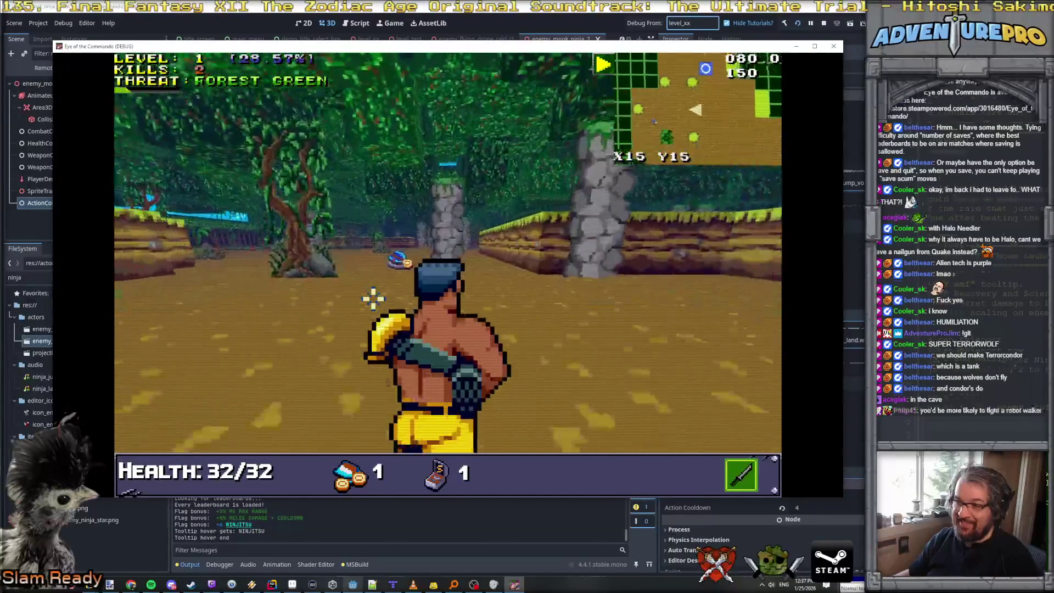
key("a")
key("a")
key("a")
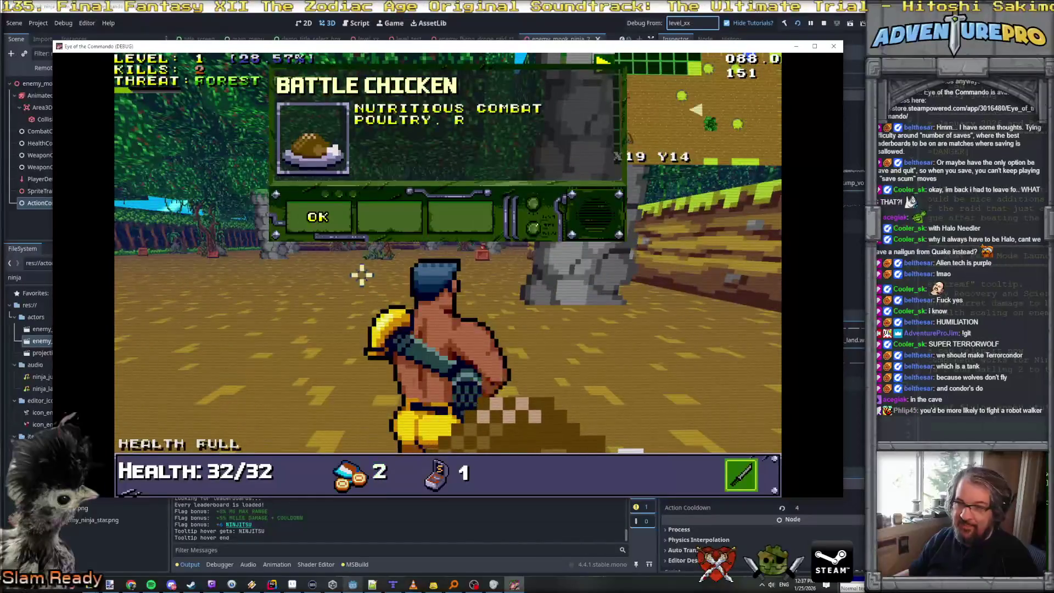
left_click(326, 218)
key("a")
key("a")
key("a")
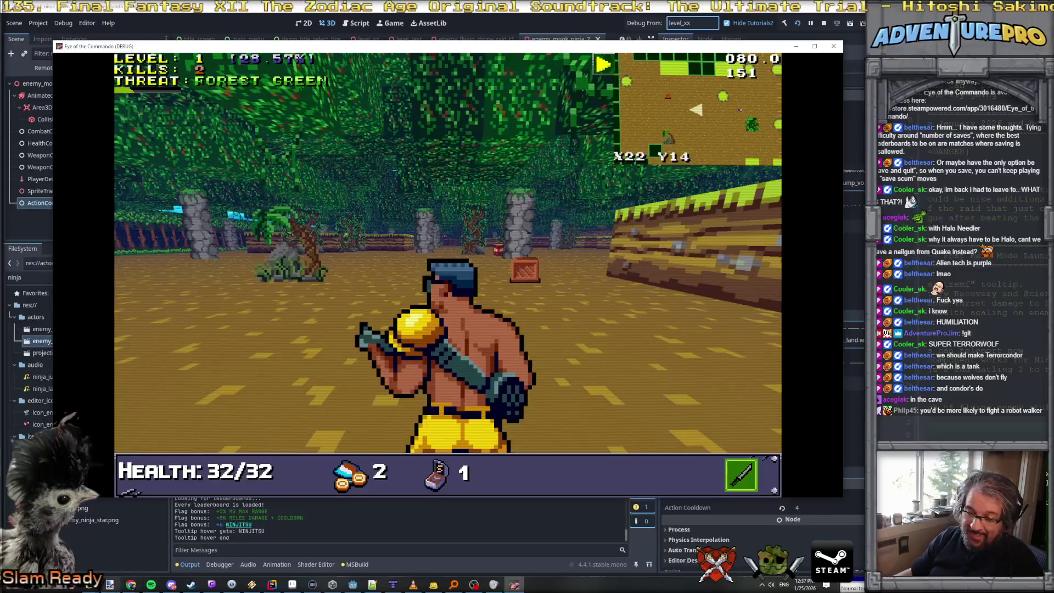
mouse_move(132, 587)
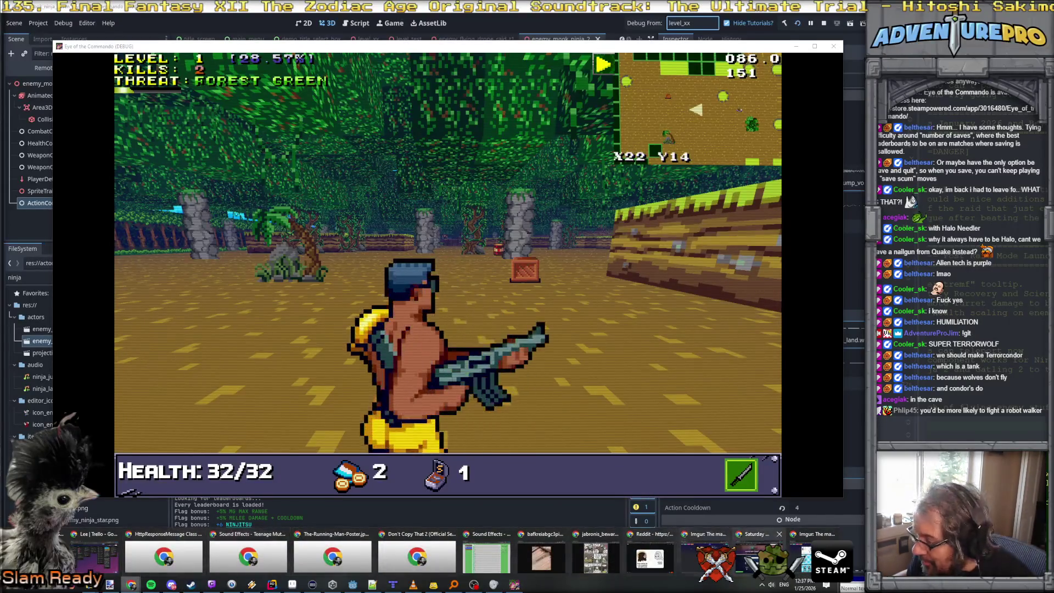
left_click(623, 552)
Search 'mercs' from the address bar and open the Mercs Longplay (Mega Drive) YouTube video.
left_click(237, 25)
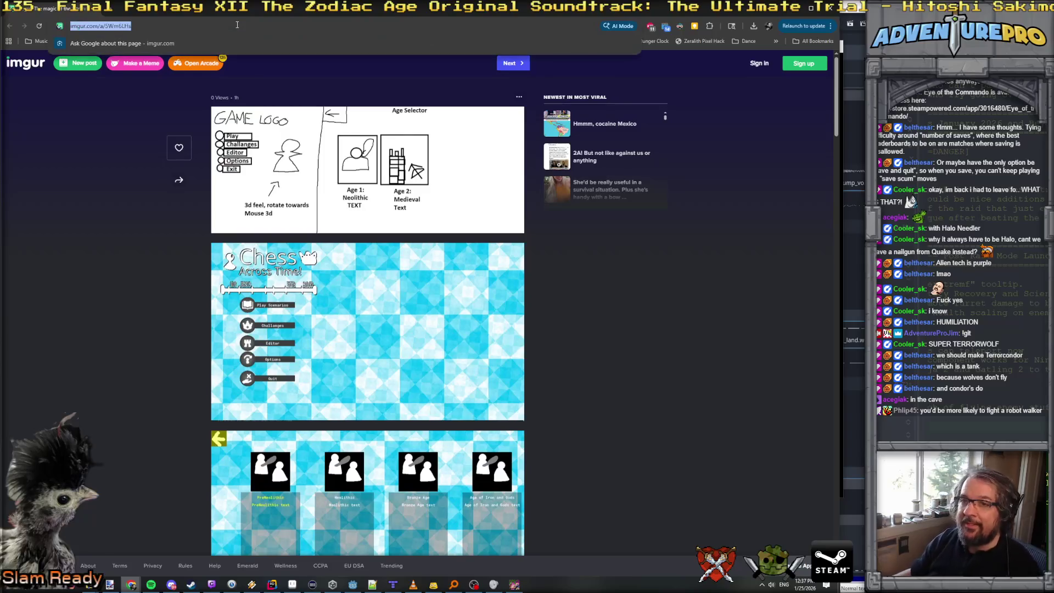
type("mercs orig")
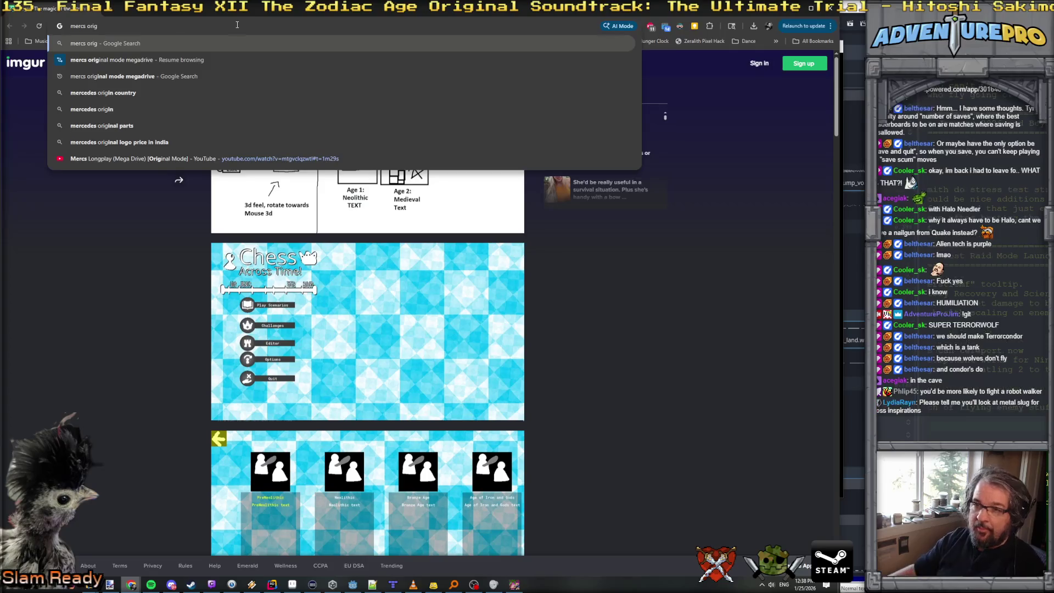
left_click(281, 157)
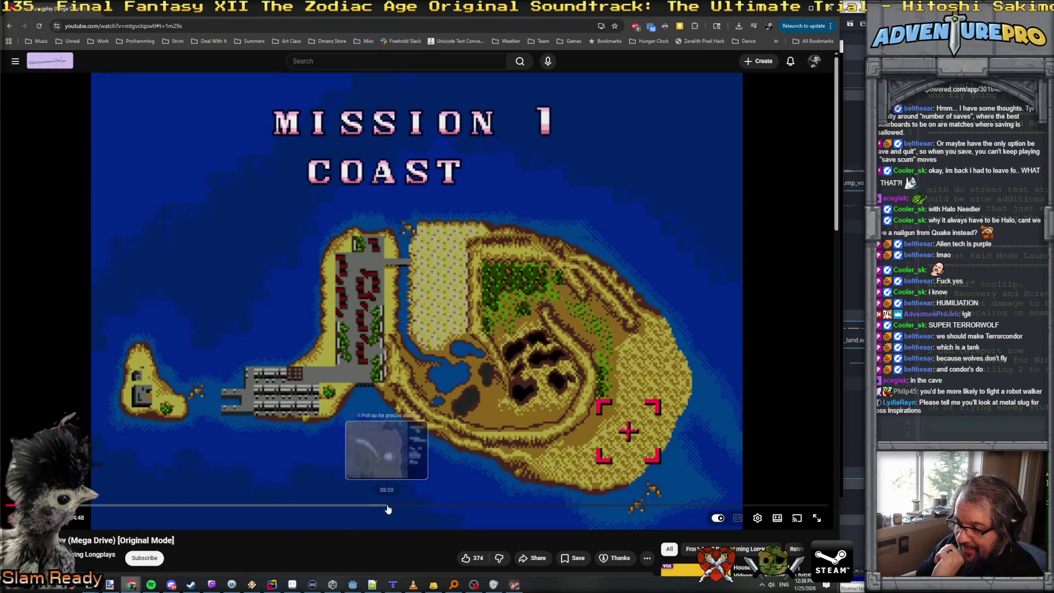
Scrub the Mercs longplay ahead to Mission 5 and Mission 6, then back slightly.
left_click(400, 506)
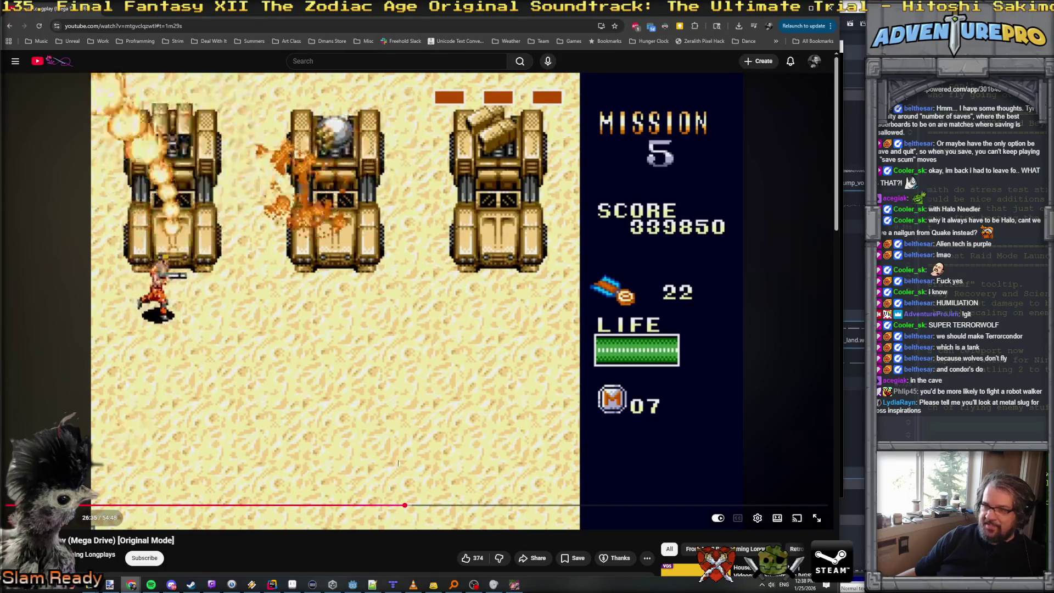
left_click_drag(424, 508, 498, 506)
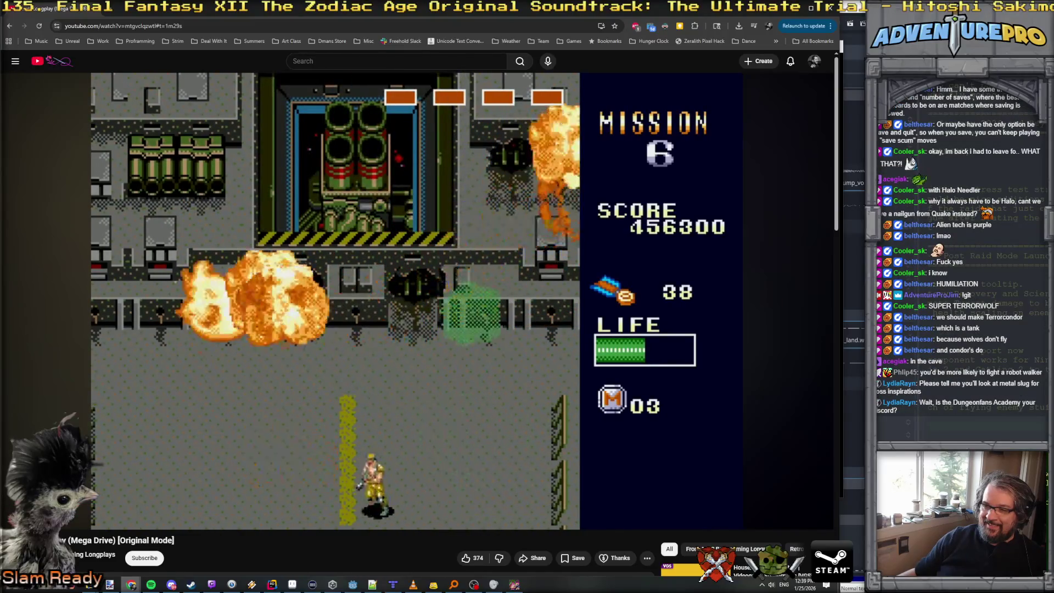
mouse_move(22, 275)
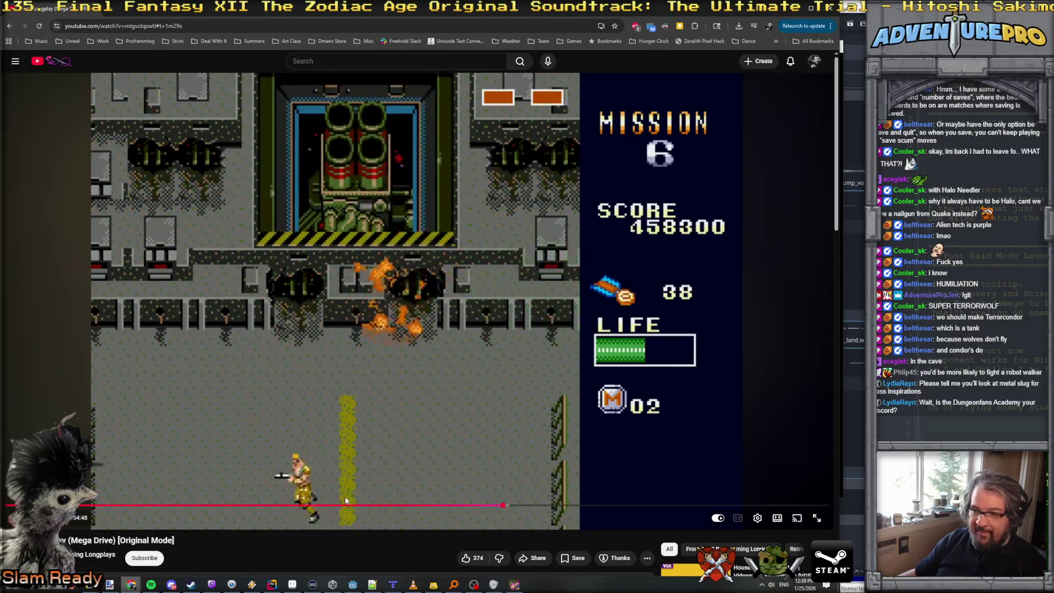
left_click(332, 509)
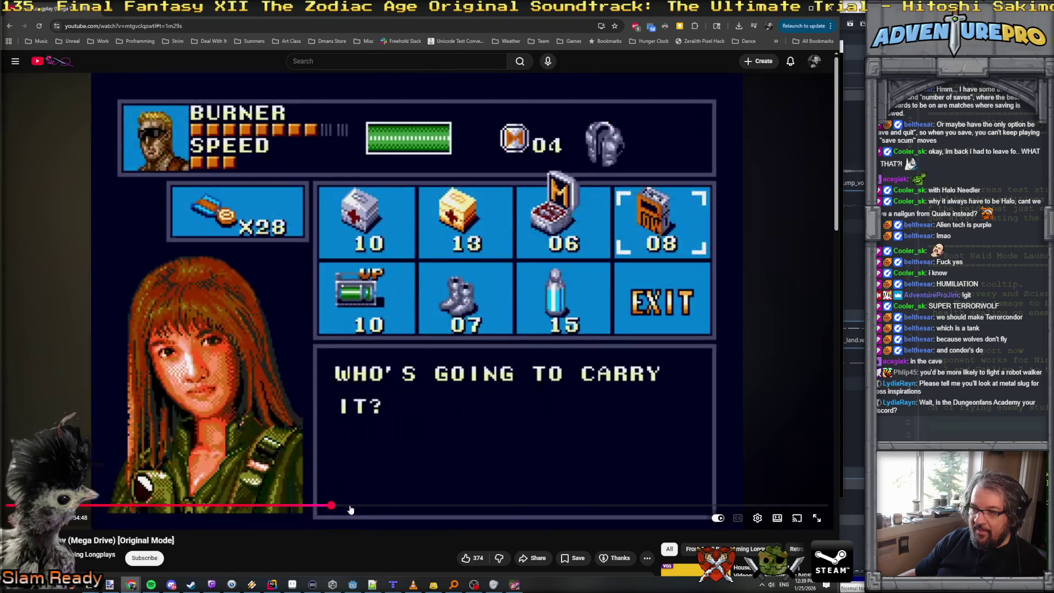
Seek back to the Mission 4 tank boss, then skip ahead to Mission 8 near the end.
left_click(302, 508)
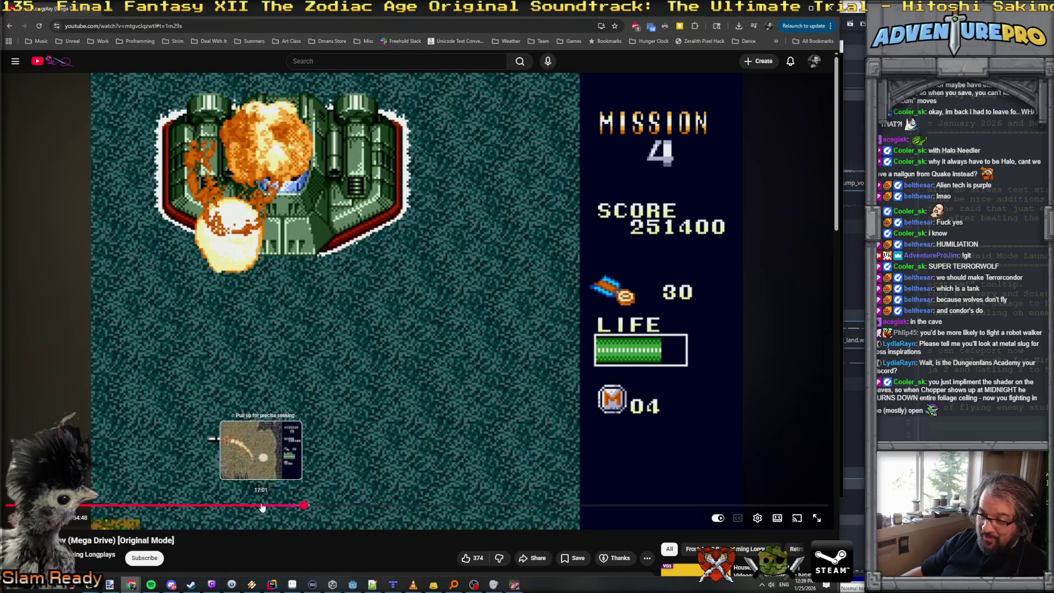
mouse_move(258, 508)
left_mouse_down()
mouse_move(224, 509)
mouse_move(244, 509)
left_mouse_up()
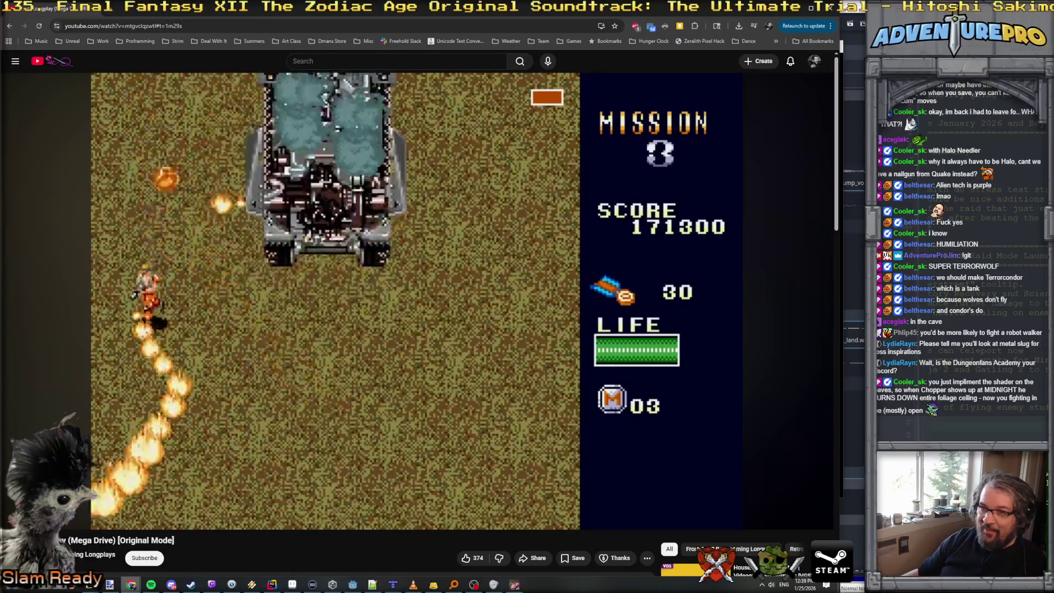
mouse_move(248, 518)
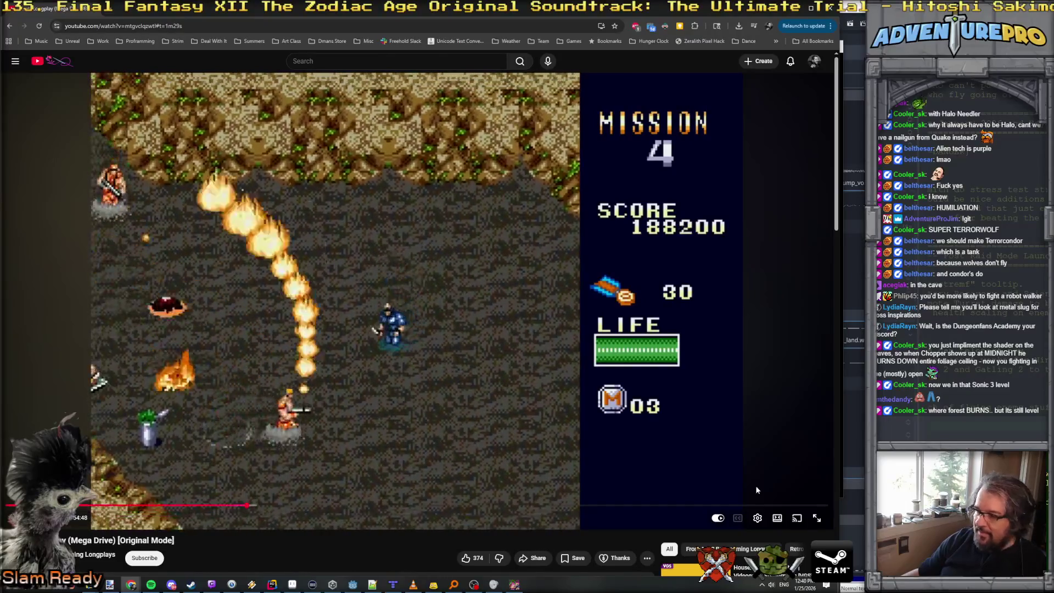
left_click(723, 505)
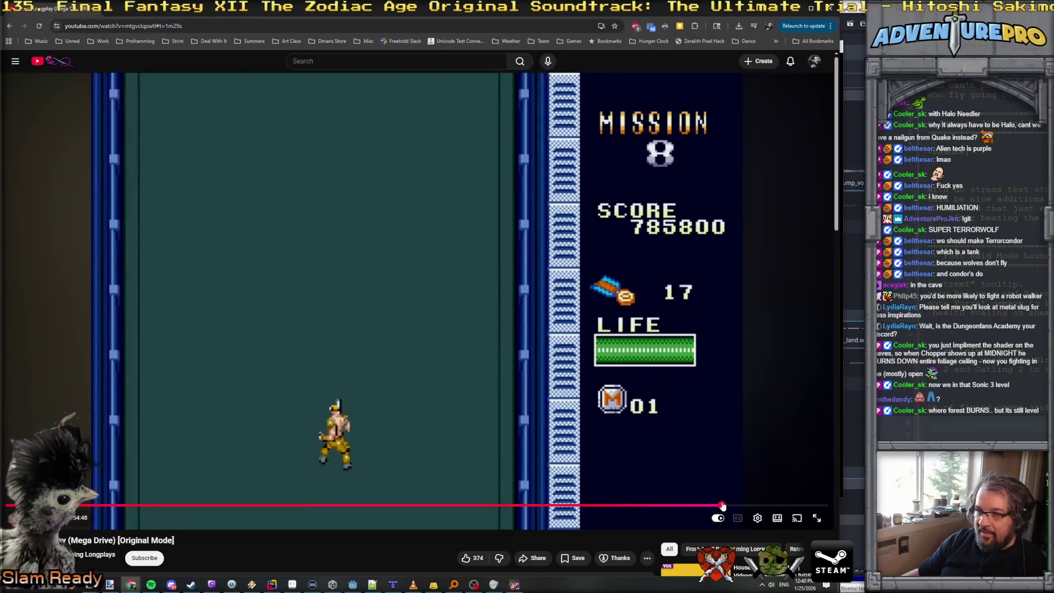
left_click(732, 506)
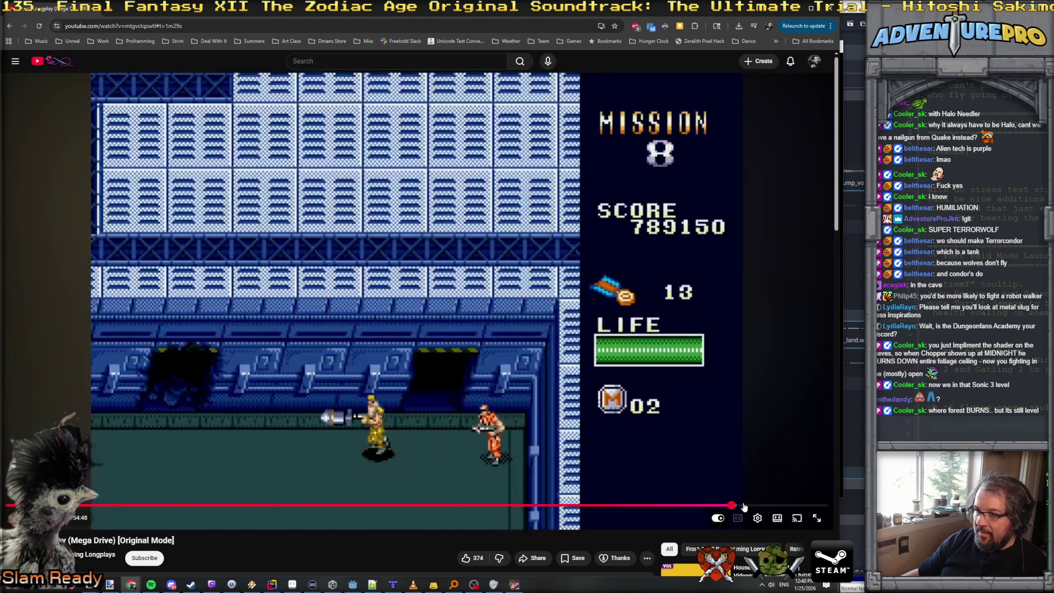
left_click_drag(743, 507, 757, 506)
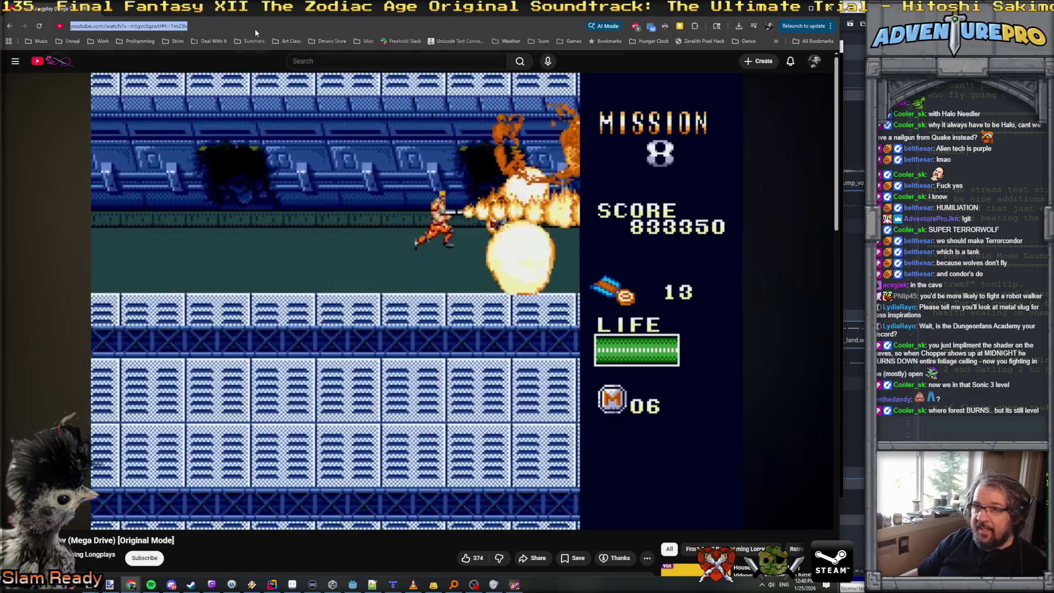
Search 'mercs arcade', open the arcade Mercs longplay, and seek ahead to Mission 2's bonus screen.
left_click(255, 27)
type("mer")
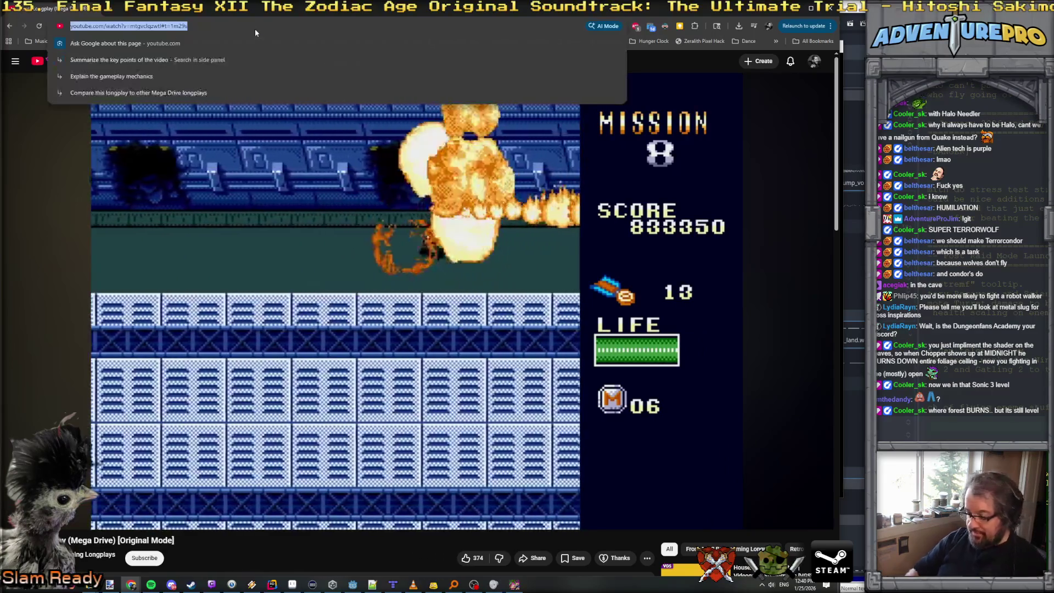
type("cs arcade")
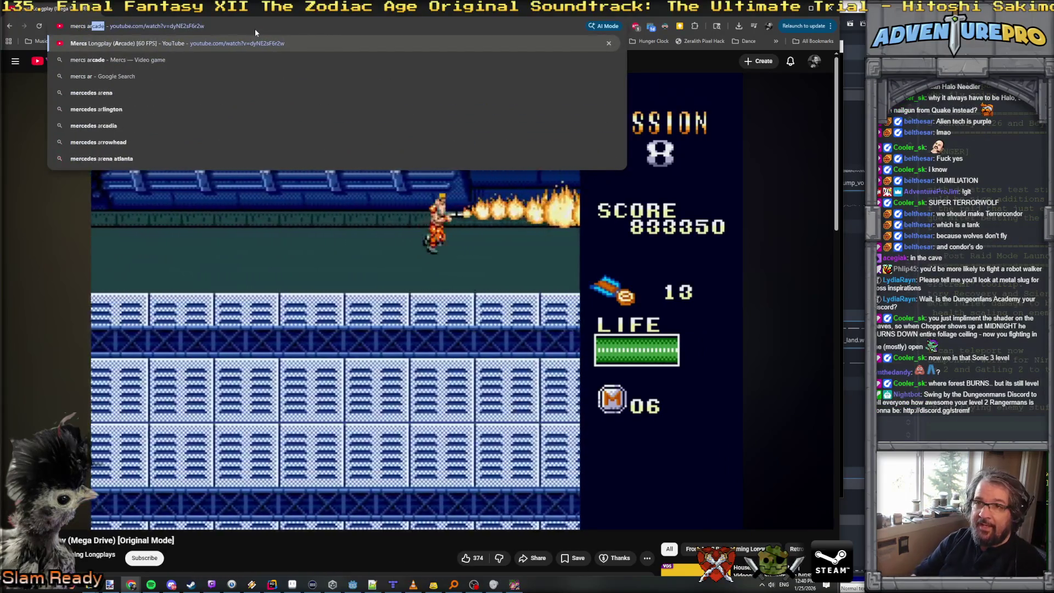
key("Return")
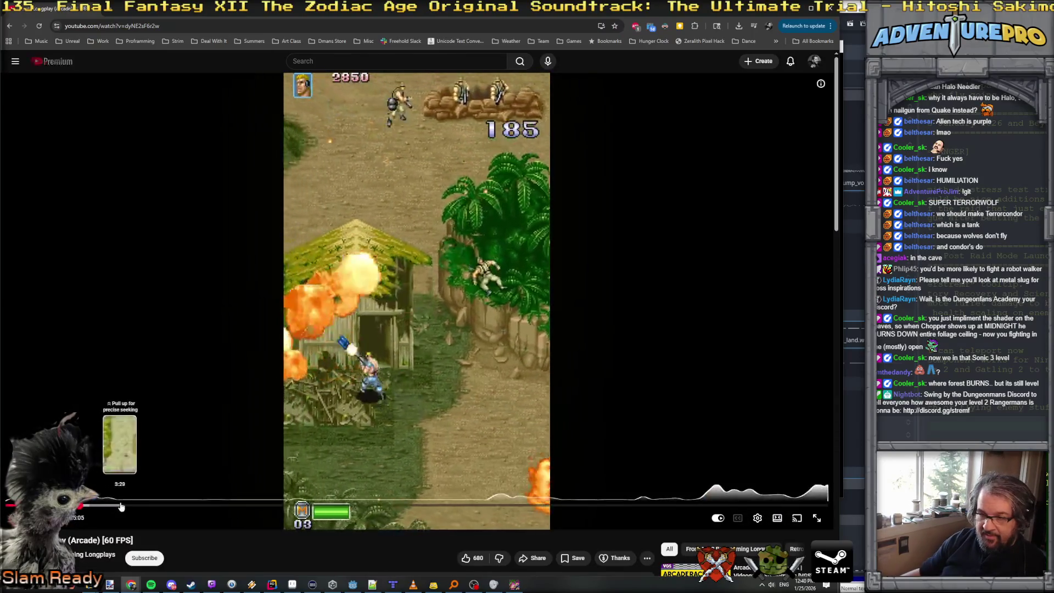
left_click_drag(130, 506, 142, 506)
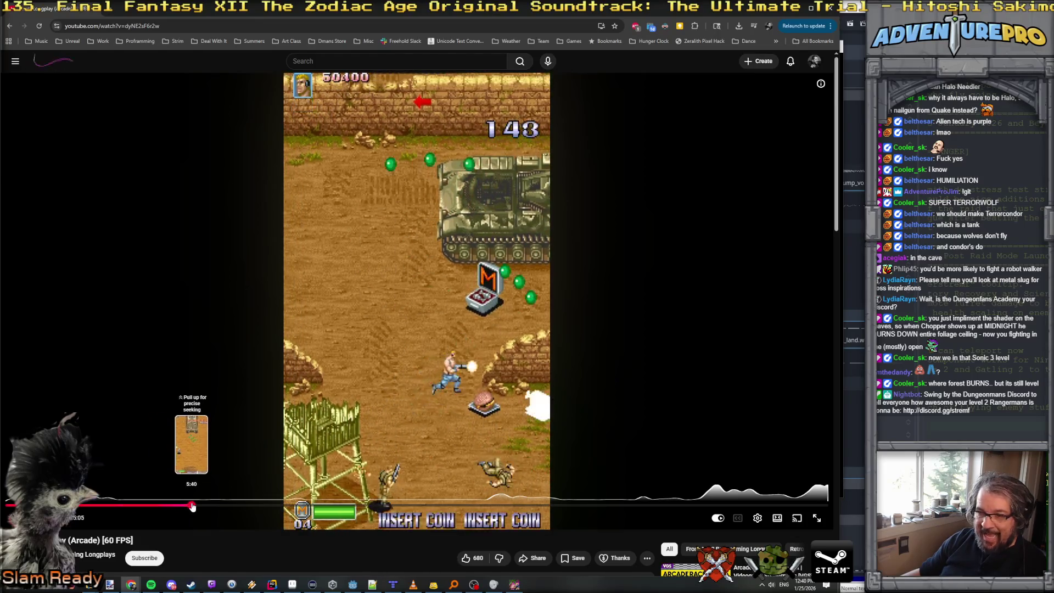
left_click(192, 506)
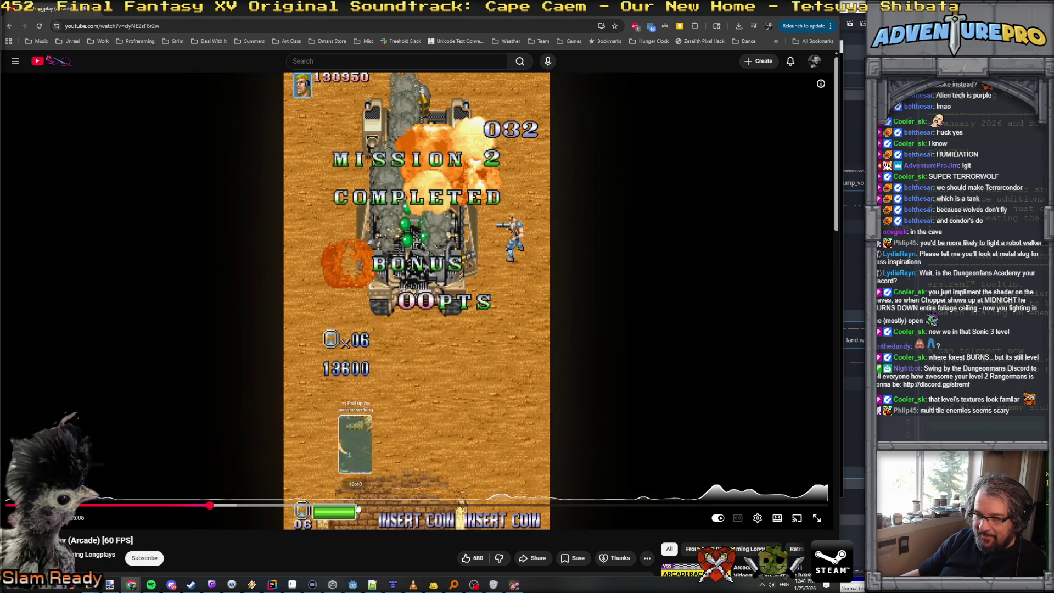
Skip the arcade longplay ahead twice, reaching a later town-street stage.
left_click(405, 506)
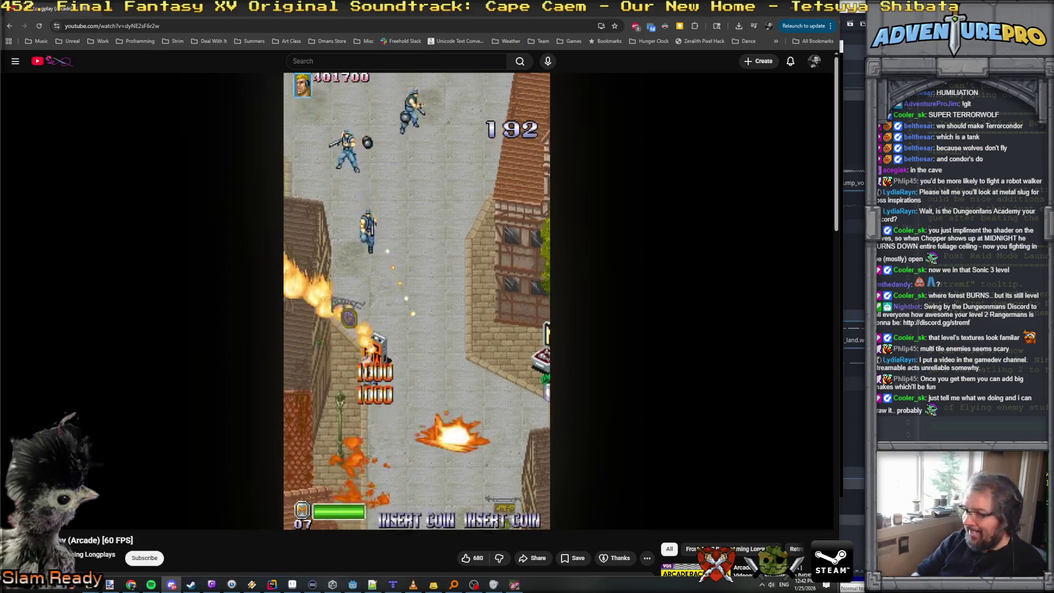
mouse_move(110, 585)
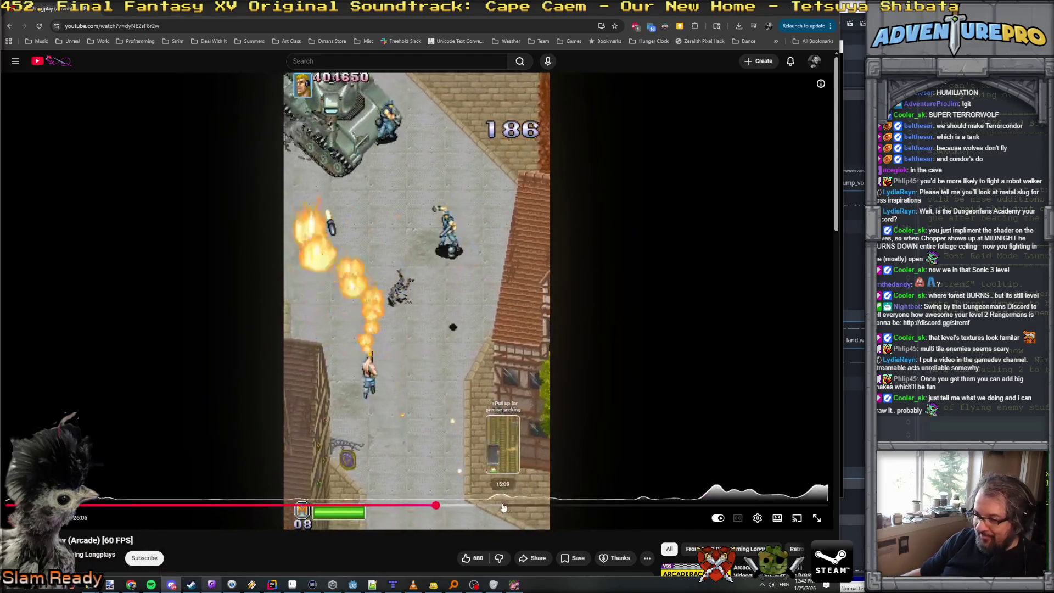
left_click(497, 506)
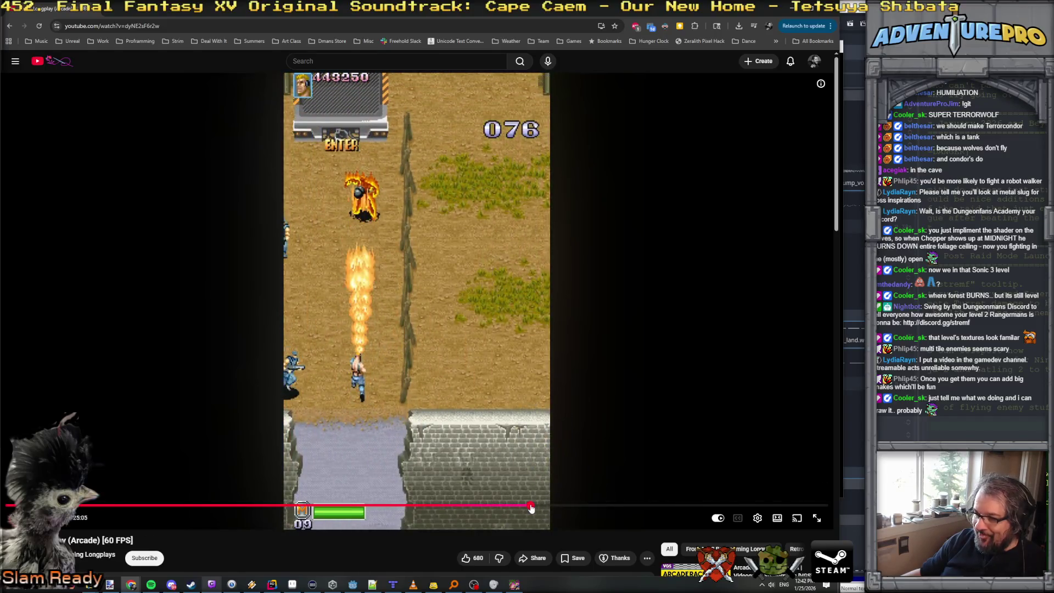
Skip further to the tank stage on the stone courtyard, then switch back to the running game.
left_click(531, 506)
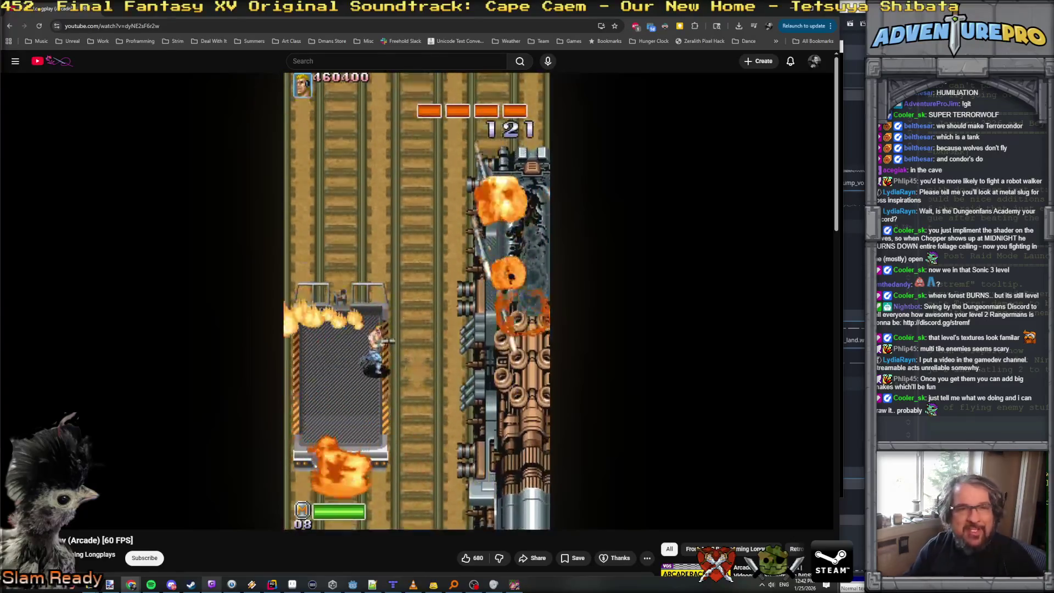
mouse_move(504, 264)
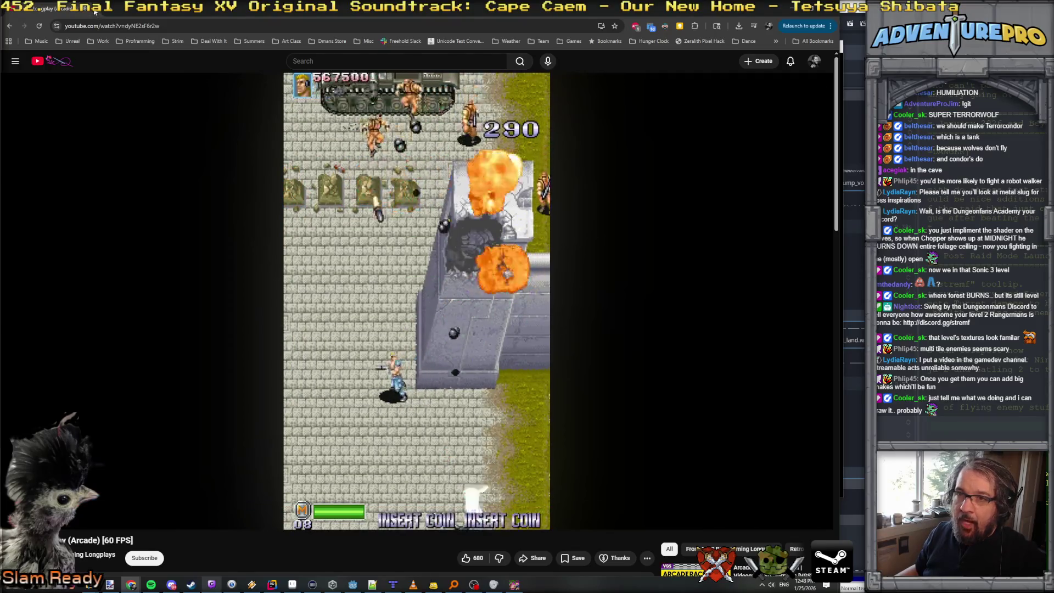
key("alt+Tab")
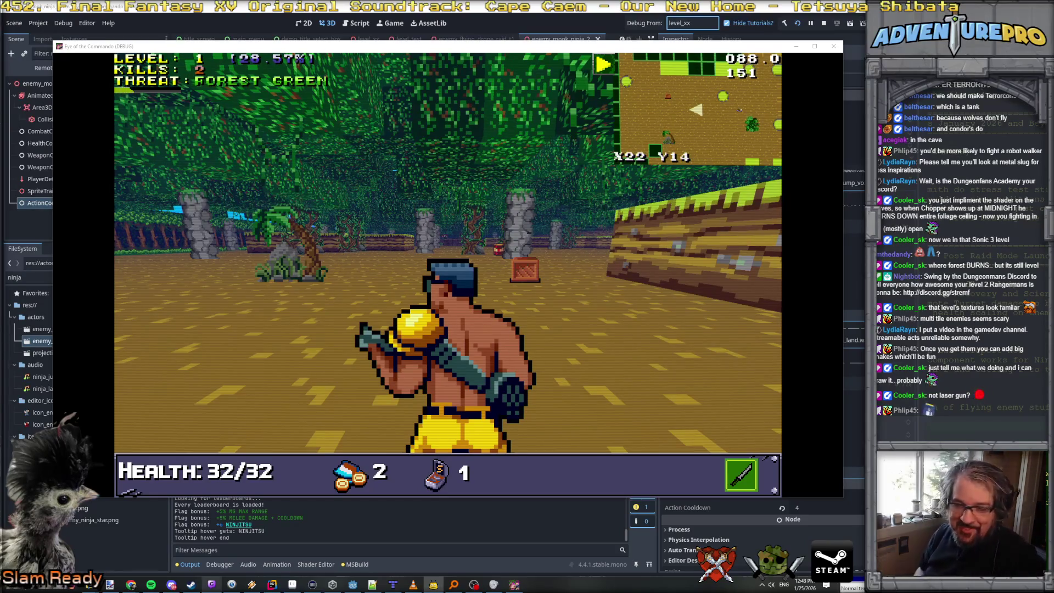
Stop the debug run and return to EnemyAction_Teleport.cs at DetermineTeleportDestination in Rider.
left_click(417, 528)
left_click(514, 585)
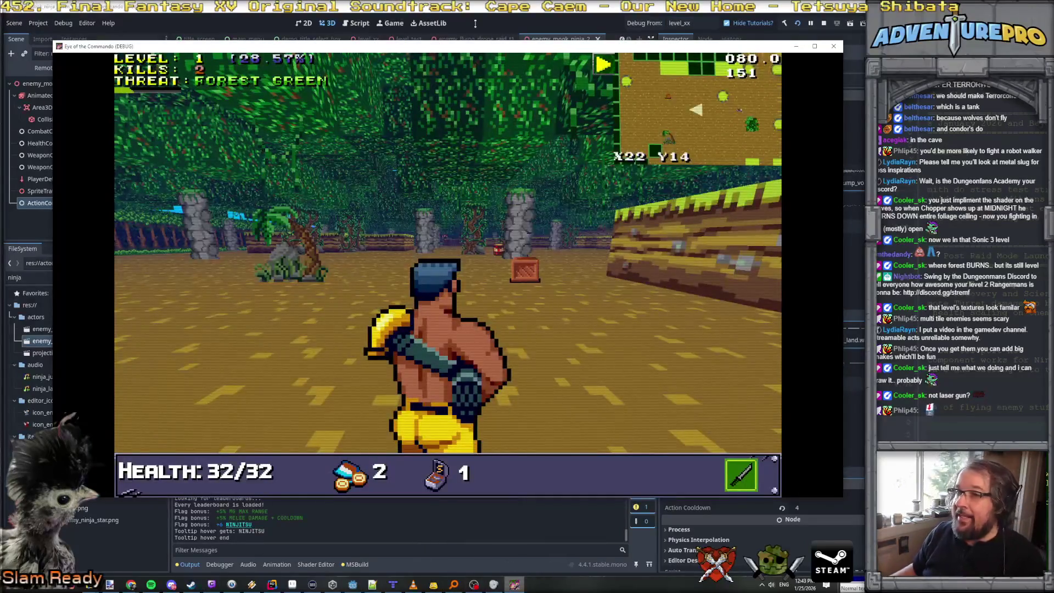
left_click(824, 24)
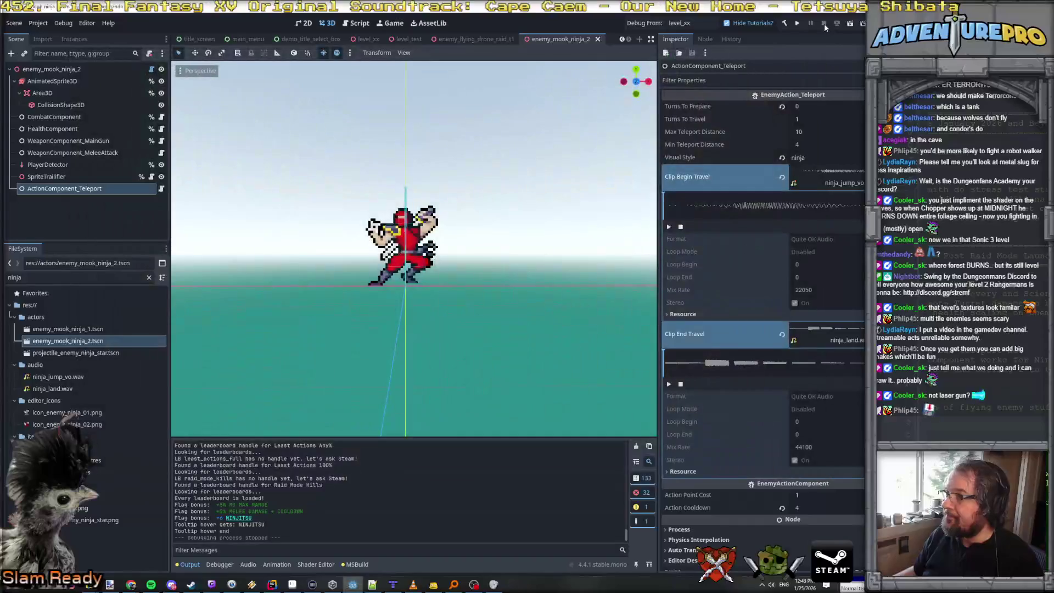
left_click(273, 585)
scroll(403, 313, "down", 3)
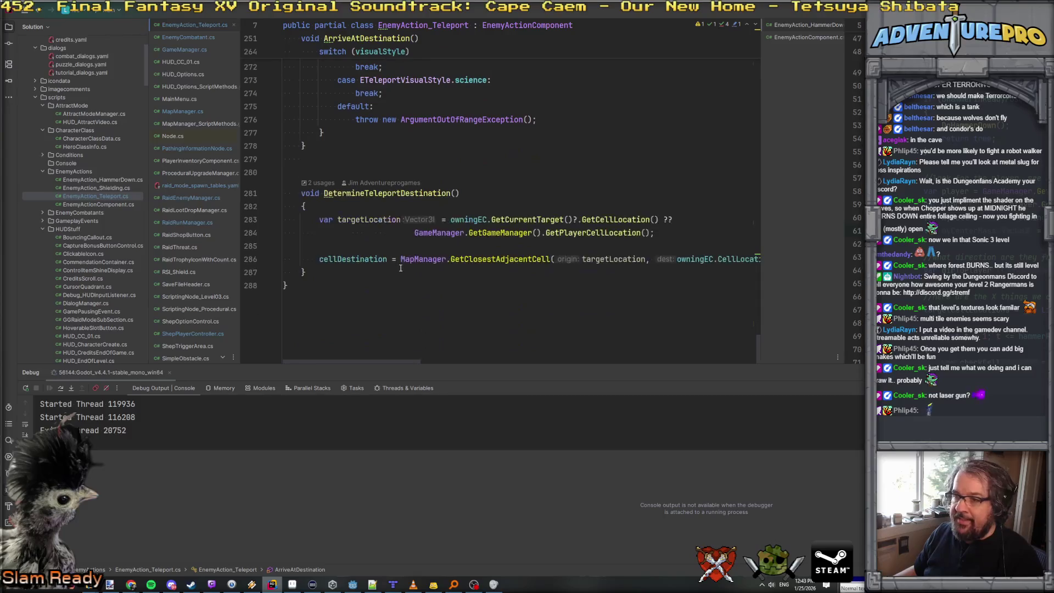
Enlarge the code area over the Debug panel and show the 19 uncommitted changed files.
scroll(404, 313, "up", 10)
left_click_drag(500, 365, 517, 477)
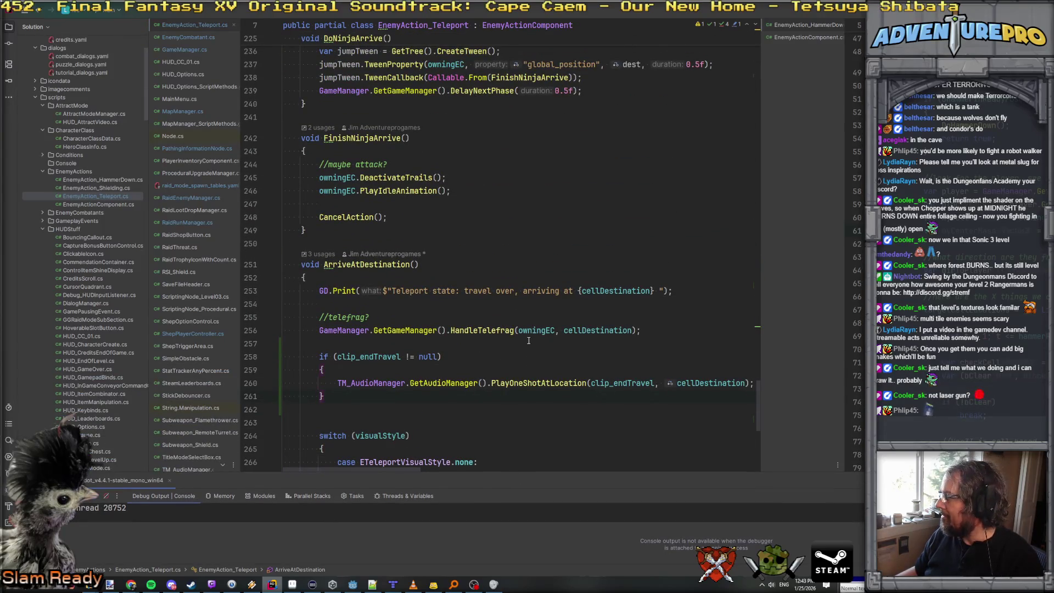
scroll(81, 123, "up", 3)
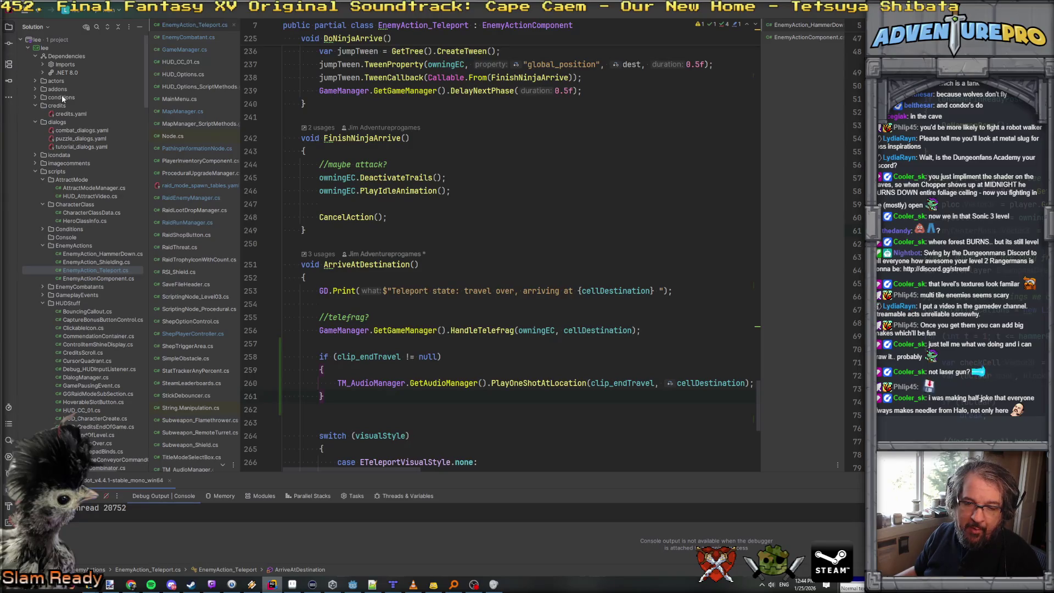
left_click(8, 47)
Include all modified files and the 5 unversioned new files in the commit.
left_click(30, 54)
left_click(31, 103)
left_click(29, 103)
Write the commit message about Astar3D and flying enemies using it.
left_click(78, 416)
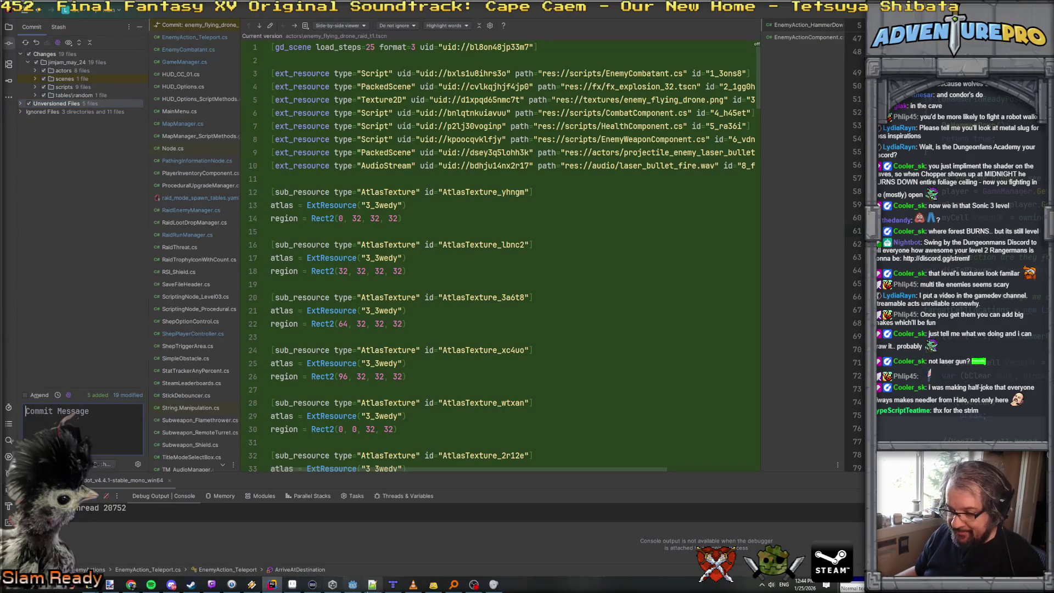
left_click(372, 584)
key("alt+Tab")
type("Fstar3D, fl")
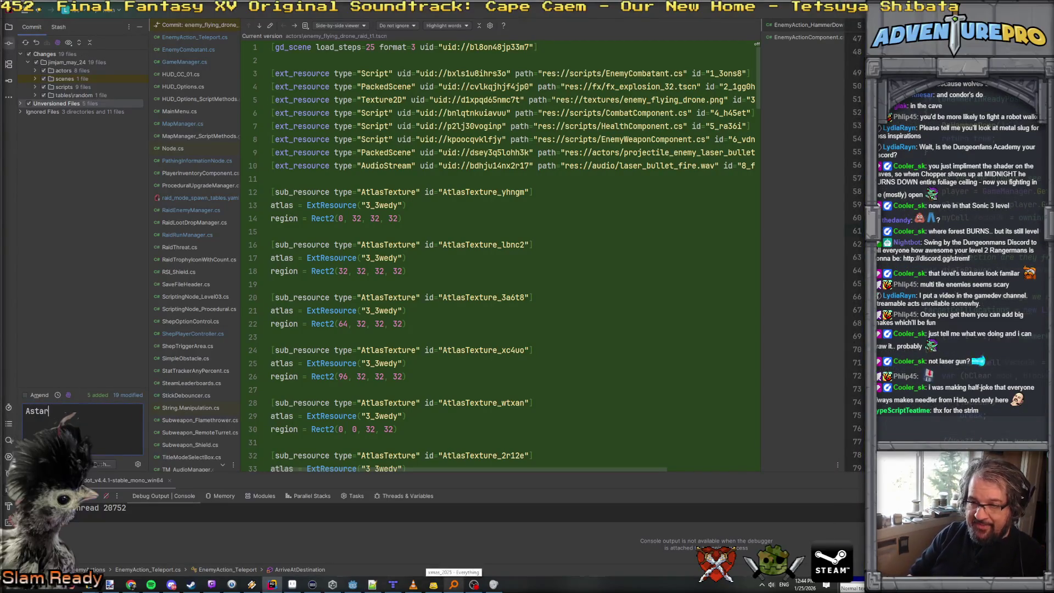
type("ying ")
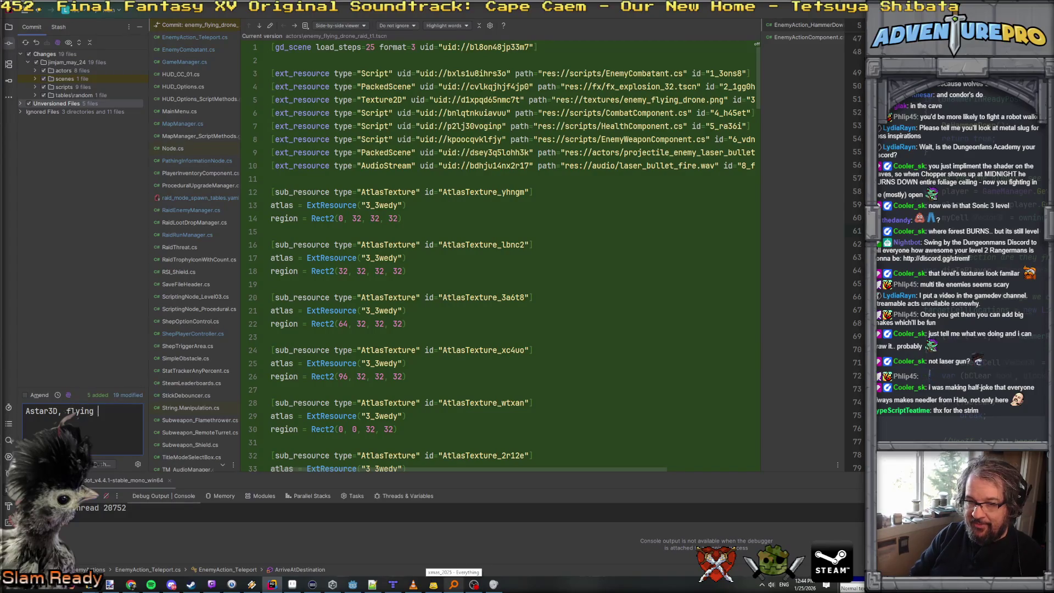
type("enemies, use it very good.")
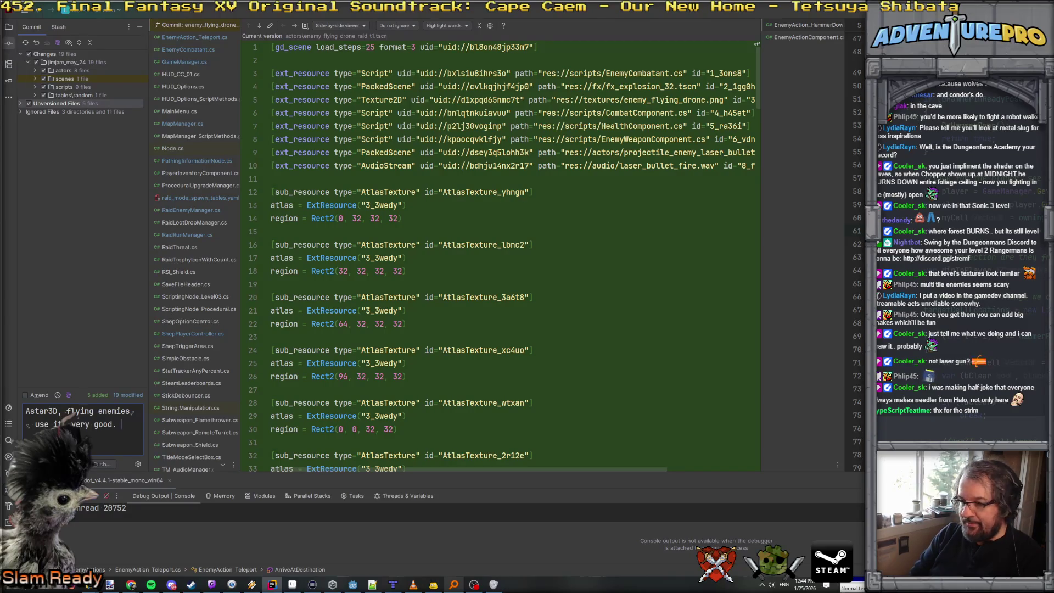
type("P")
type("d")
key("BackSpace")
type("ration")
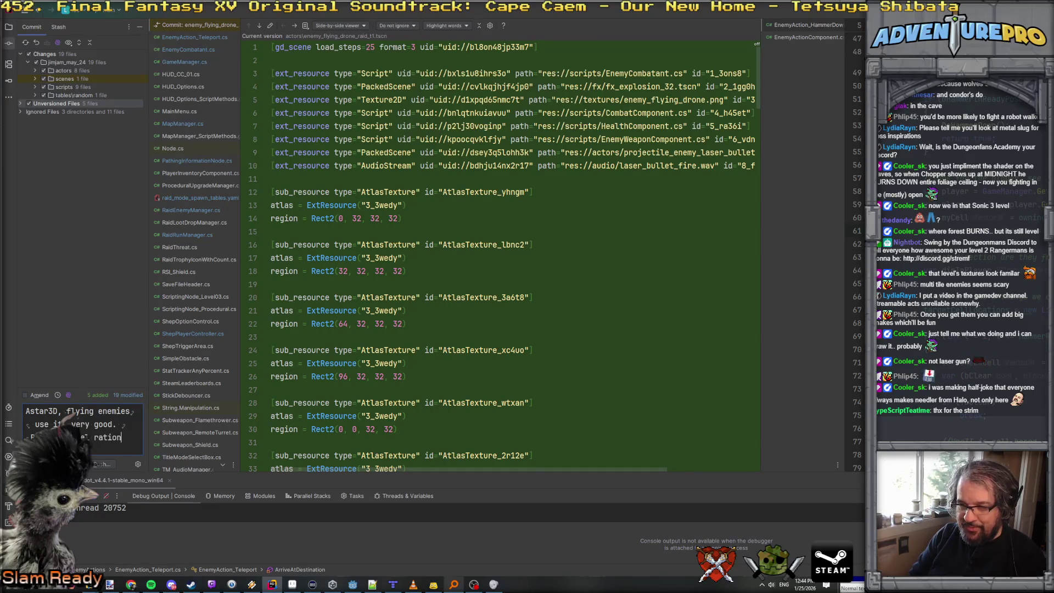
key("BackSpace")
key("BackSpace")
type("to ")
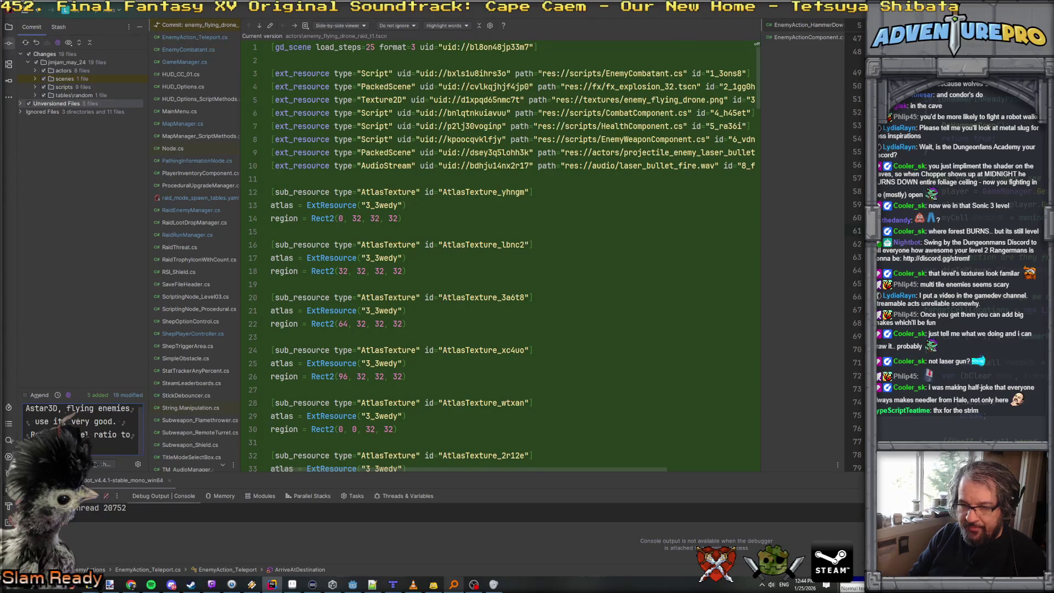
type("oks.")
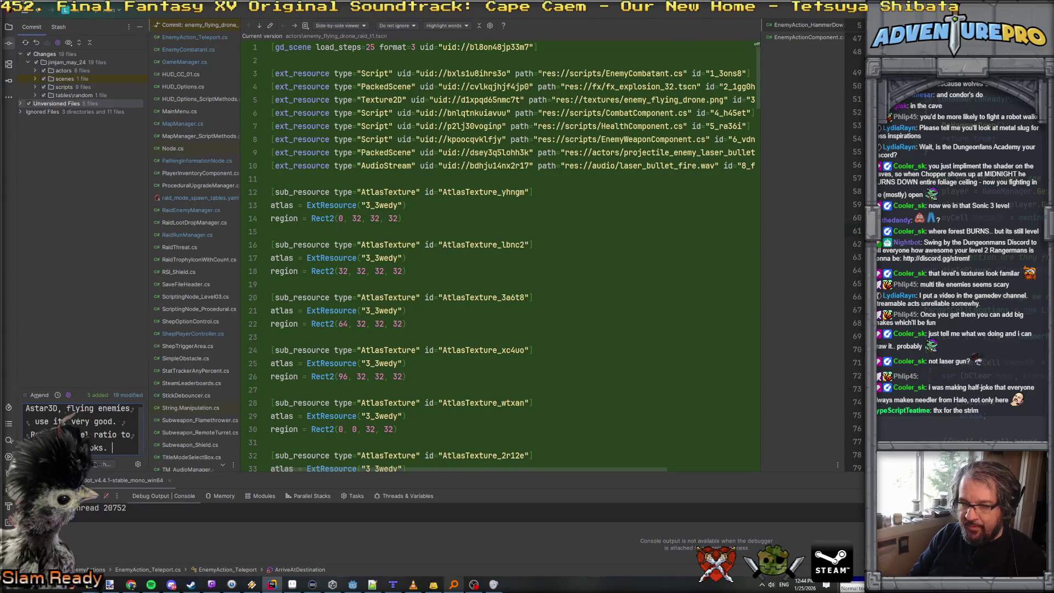
Commit the 24 changed files to main with Commit and Push.
left_click(372, 585)
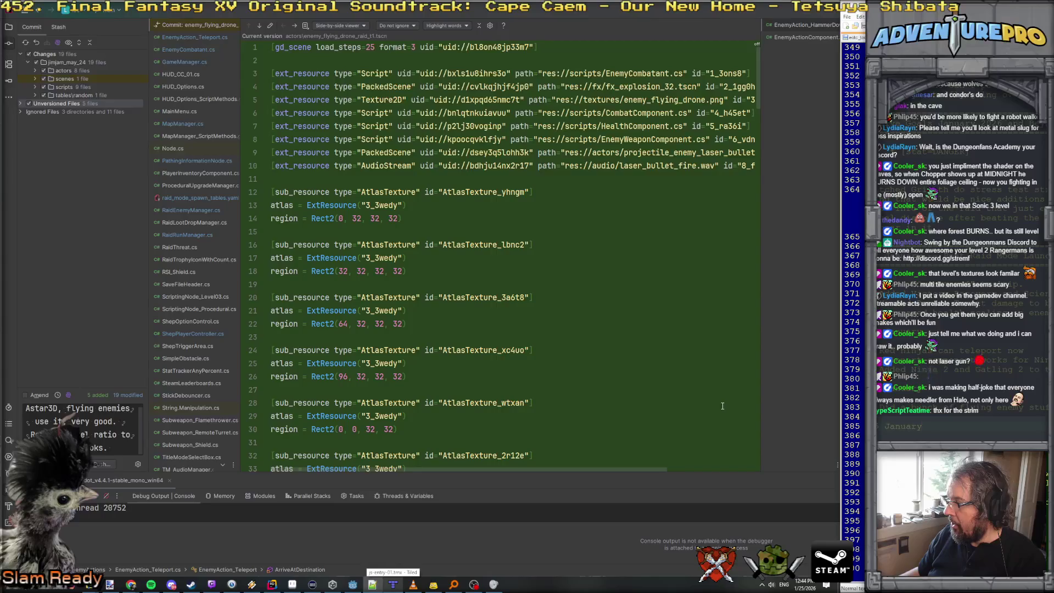
left_click(233, 424)
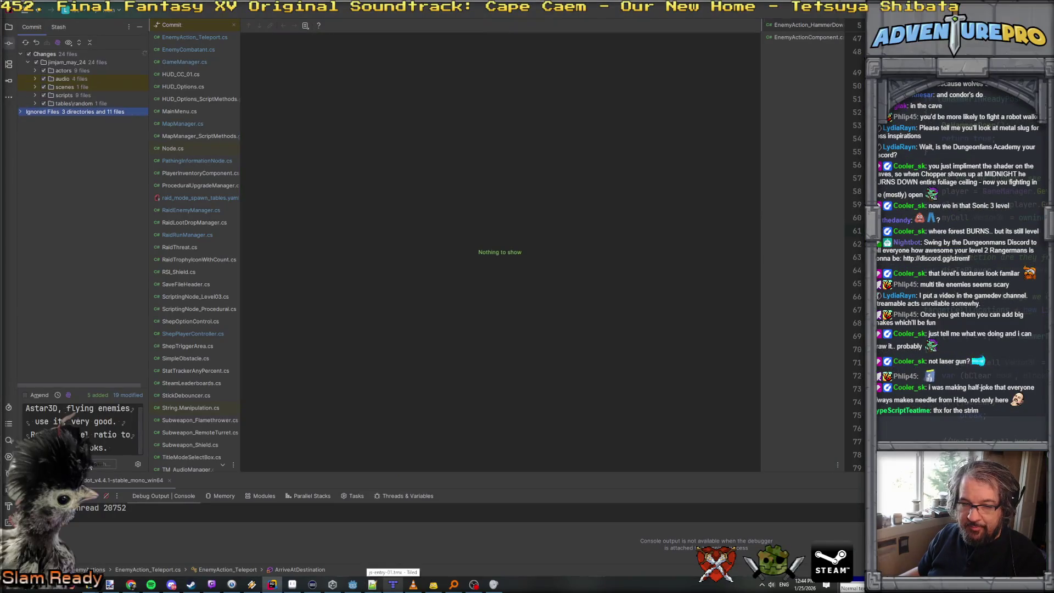
left_click(91, 466)
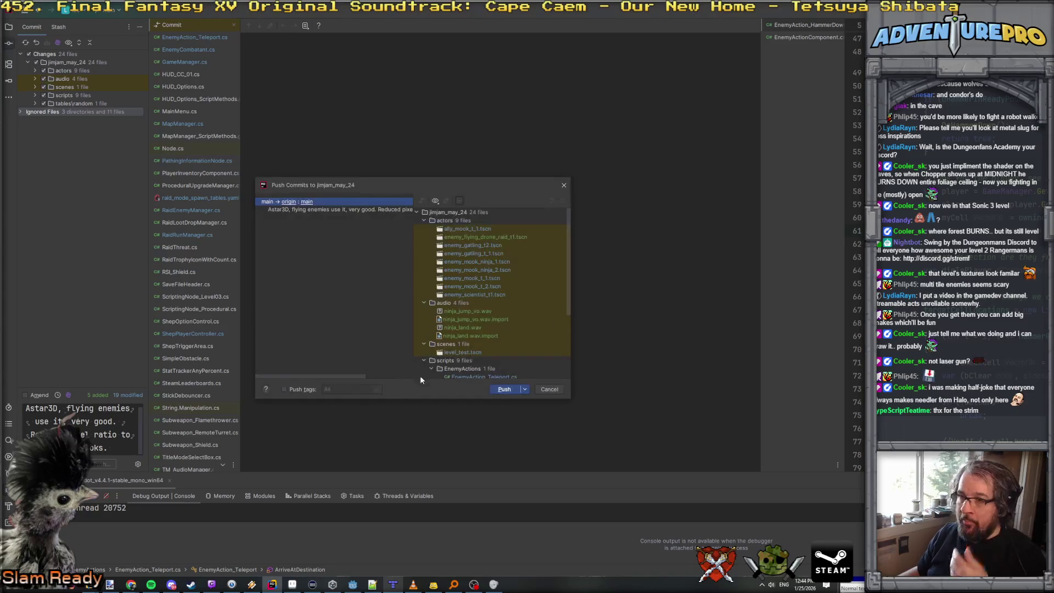
Push the commit to origin main, then leave Rider.
left_click(493, 388)
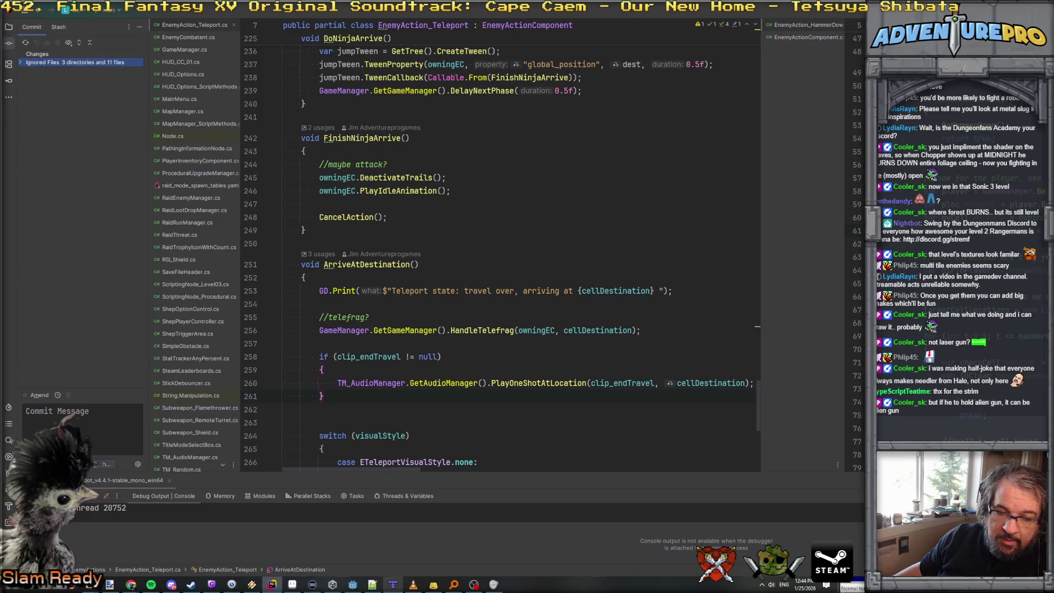
key("alt+Tab")
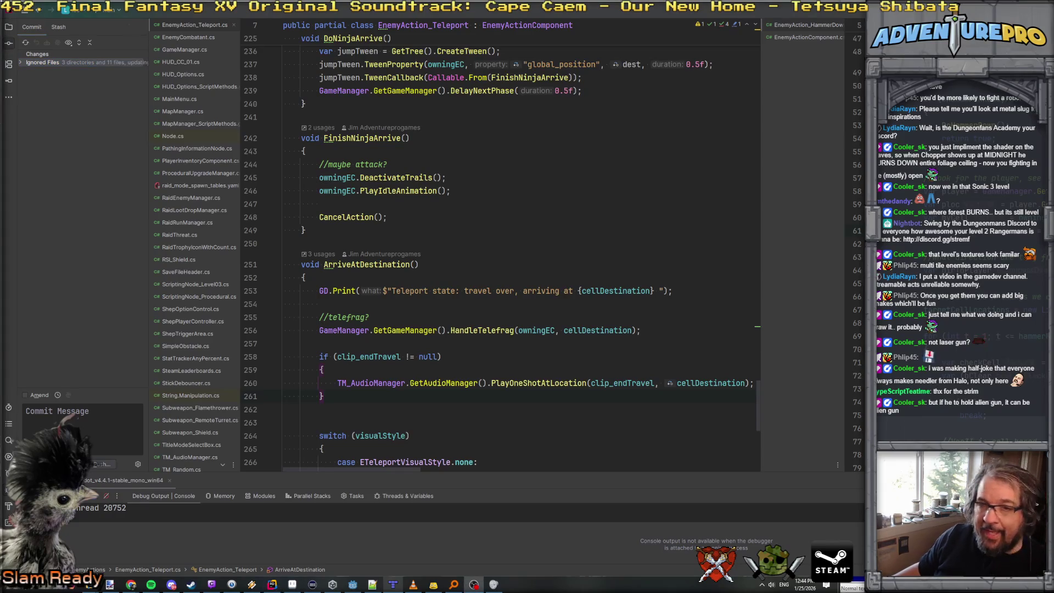